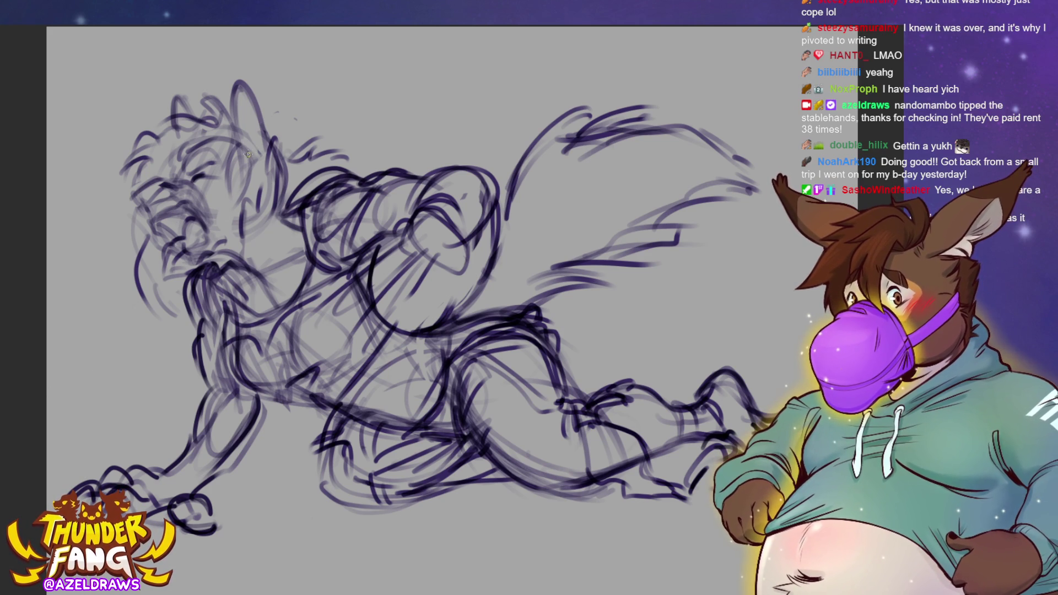
- Lasso the sketched werewolf head, shrink it slightly and rotate it about 10° clockwise
mouse_move(182, 293)
left_mouse_down()
mouse_move(184, 326)
mouse_move(183, 276)
mouse_move(237, 242)
mouse_move(281, 135)
mouse_move(82, 292)
mouse_move(183, 326)
left_mouse_up()
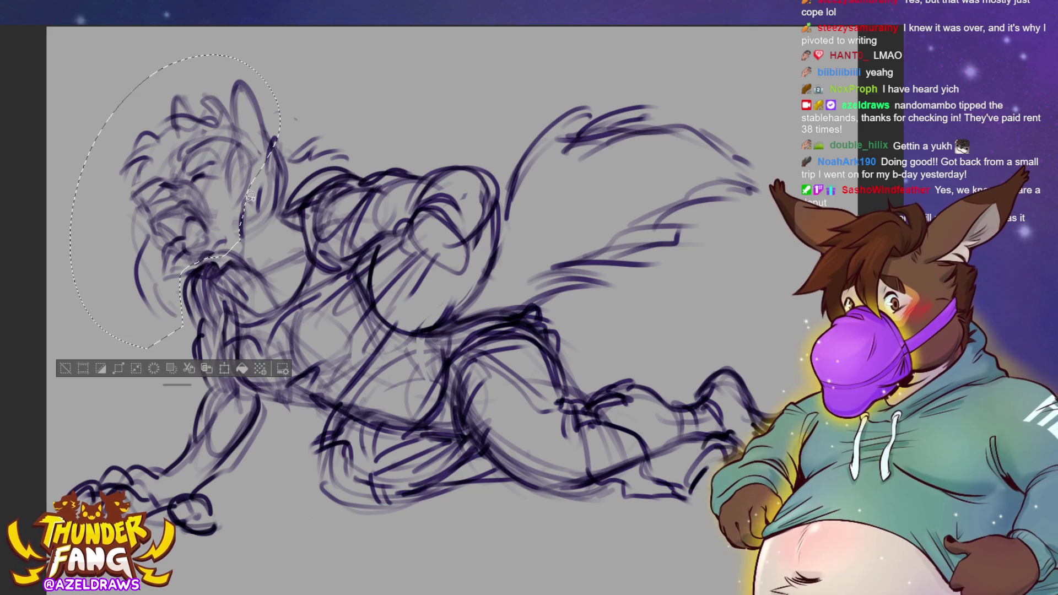
left_click(224, 368)
mouse_move(71, 54)
left_mouse_down()
mouse_move(78, 61)
mouse_move(70, 55)
left_mouse_up()
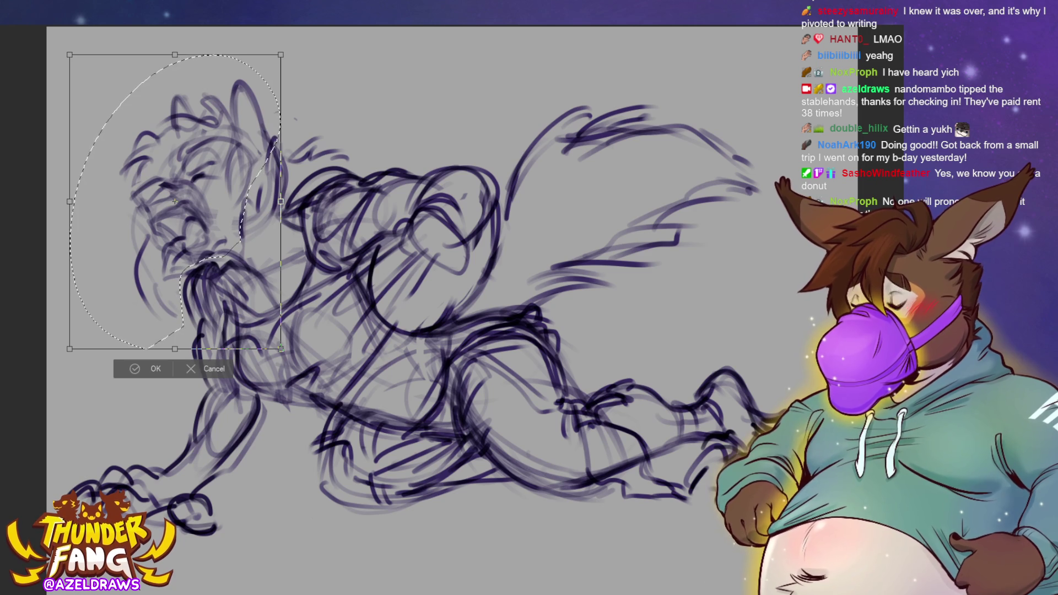
mouse_move(70, 53)
left_mouse_down()
mouse_move(82, 70)
mouse_move(74, 66)
left_mouse_up()
left_click_drag(168, 116, 237, 144)
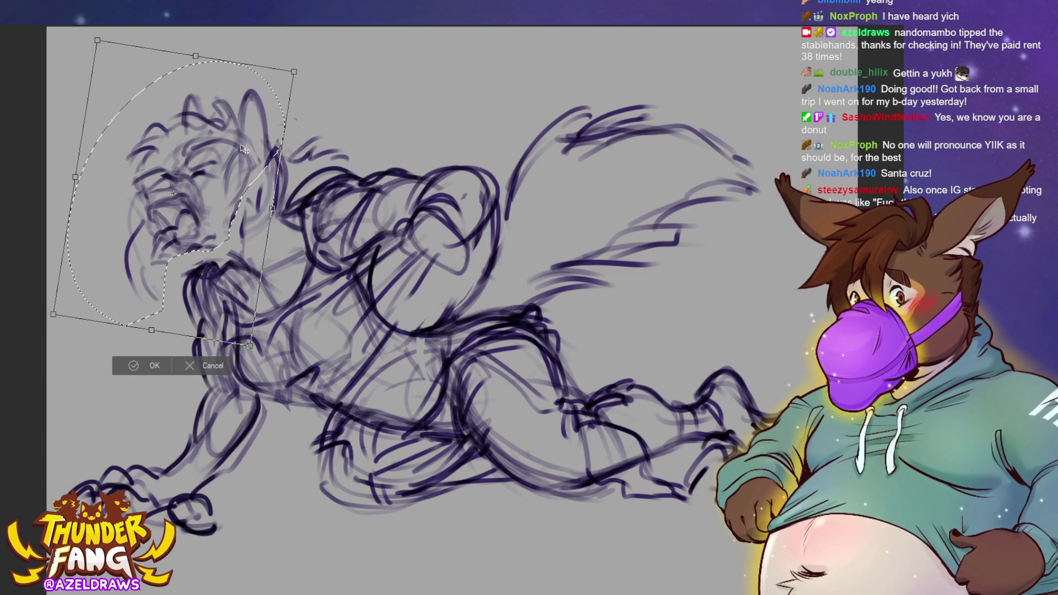
left_click(113, 368)
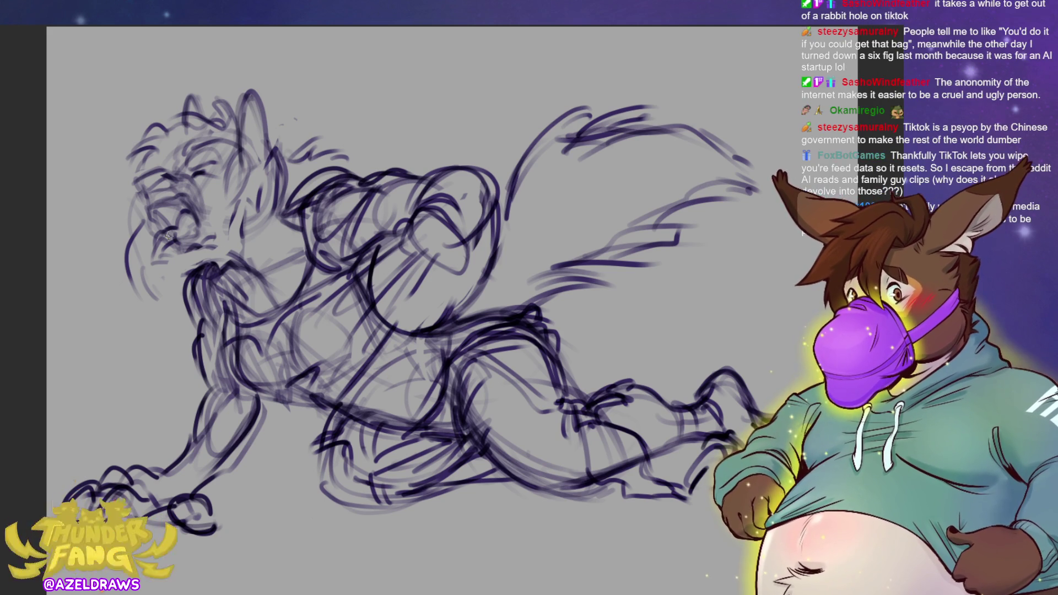
- Add dark navy sketch strokes at the muzzle and chest, then start fading the sketch
mouse_move(175, 247)
left_mouse_down()
mouse_move(200, 238)
mouse_move(232, 249)
mouse_move(216, 246)
mouse_move(228, 231)
mouse_move(188, 265)
left_mouse_up()
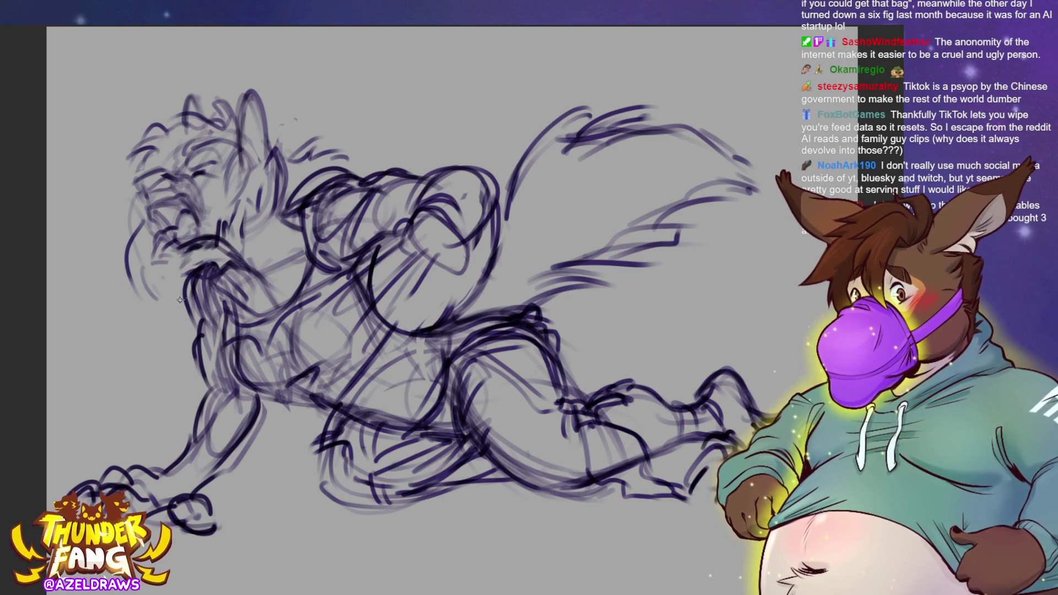
left_click_drag(259, 276, 253, 294)
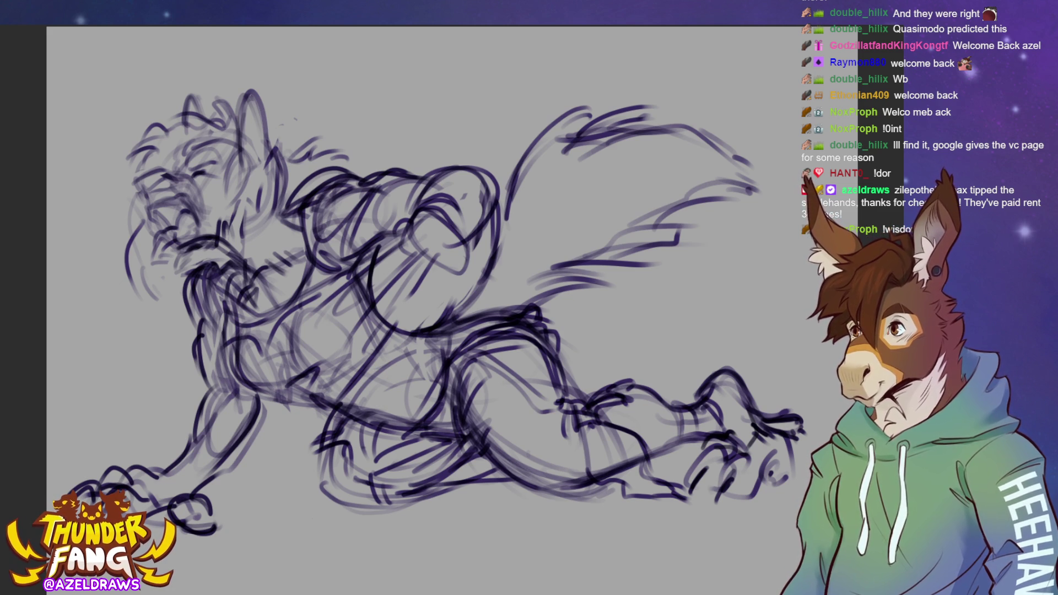
key("4")
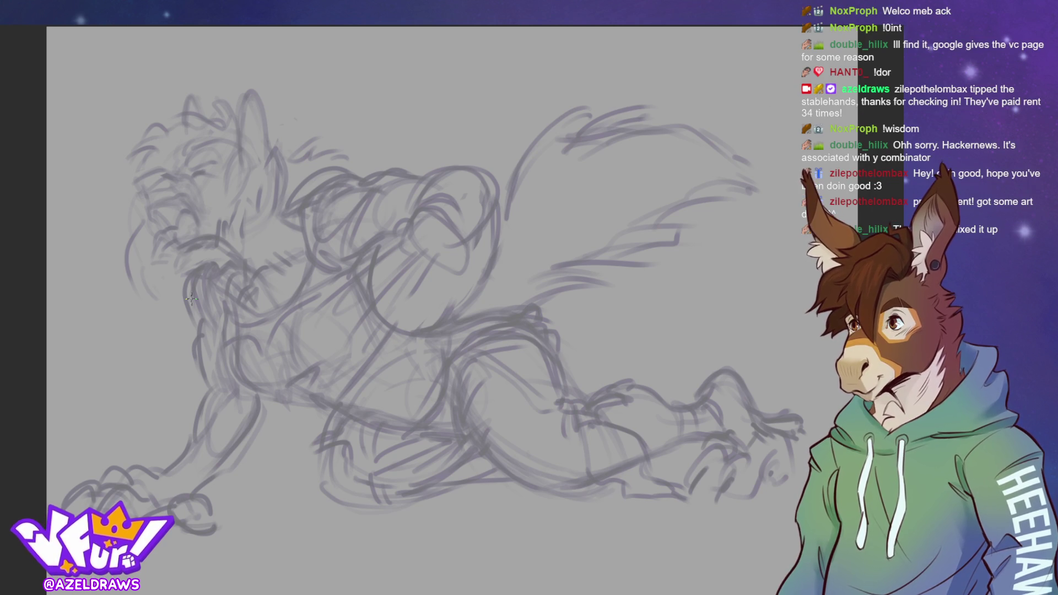
- Zoom in on the head and ink the first stroke of the muzzle outline
scroll(191, 299, "up", 5)
scroll(452, 308, "down", 5)
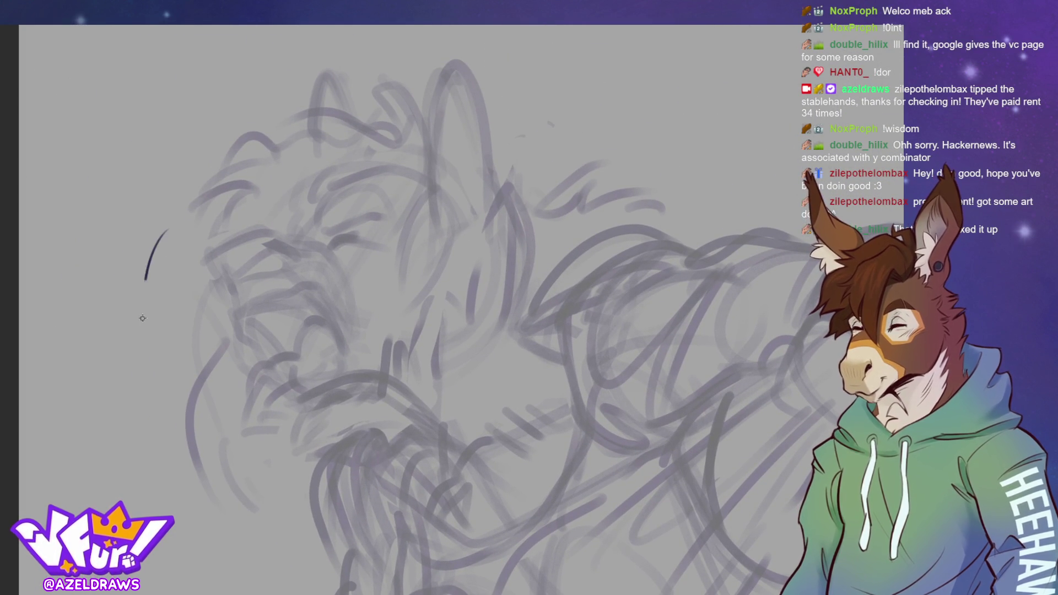
scroll(216, 194, "up", 1)
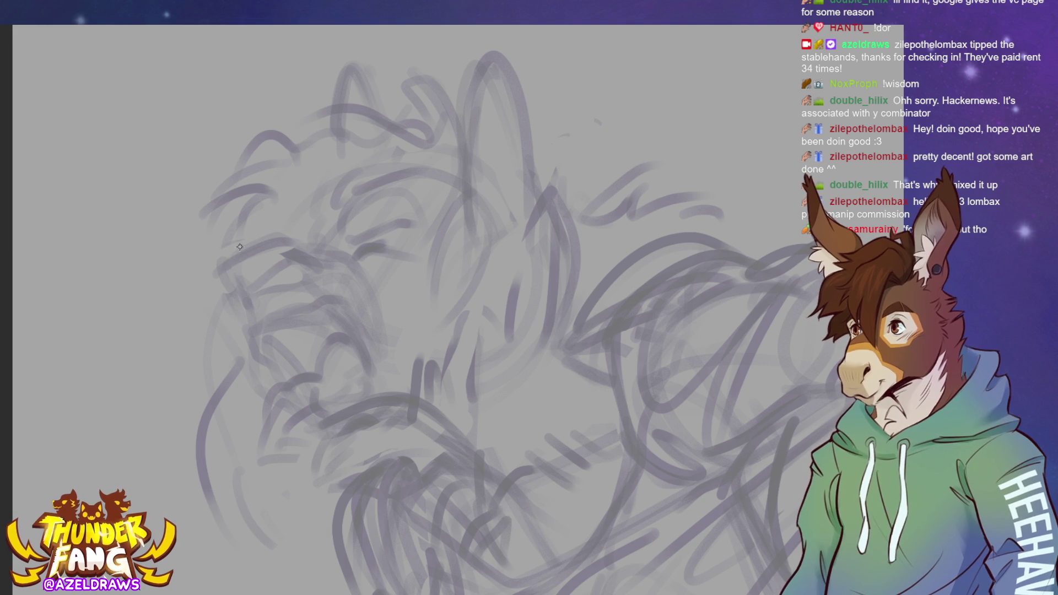
mouse_move(227, 264)
left_mouse_down()
mouse_move(241, 285)
mouse_move(241, 247)
mouse_move(279, 235)
mouse_move(301, 251)
mouse_move(287, 235)
left_mouse_up()
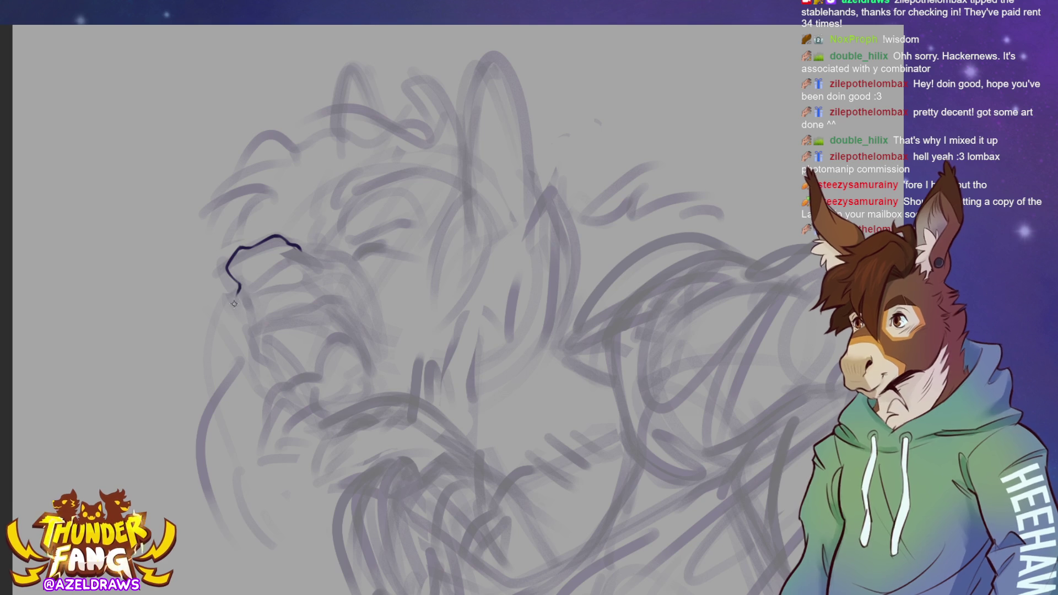
- Ink the muzzle outline and snout top, then a furry arc across the head top
left_click_drag(237, 284, 244, 315)
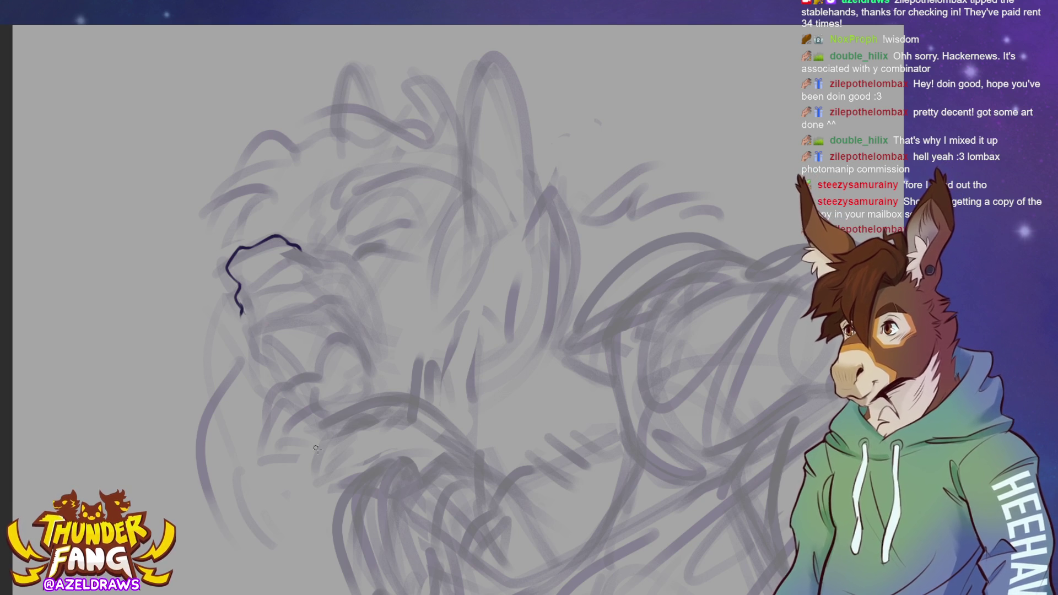
left_click_drag(241, 307, 259, 353)
key("ctrl+z")
key("ctrl+z")
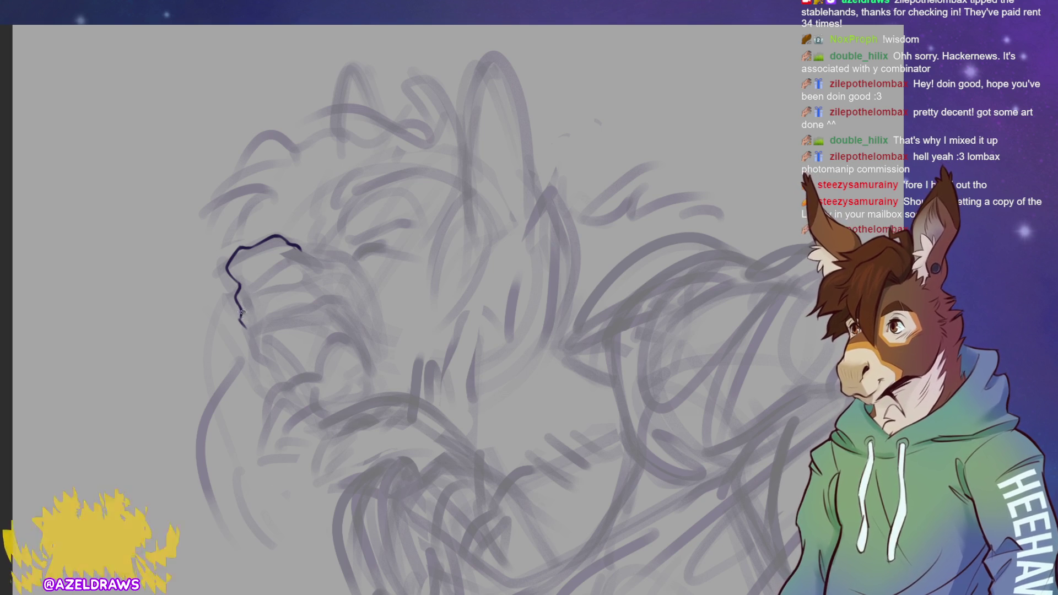
mouse_move(241, 308)
left_mouse_down()
mouse_move(245, 330)
mouse_move(287, 380)
left_mouse_up()
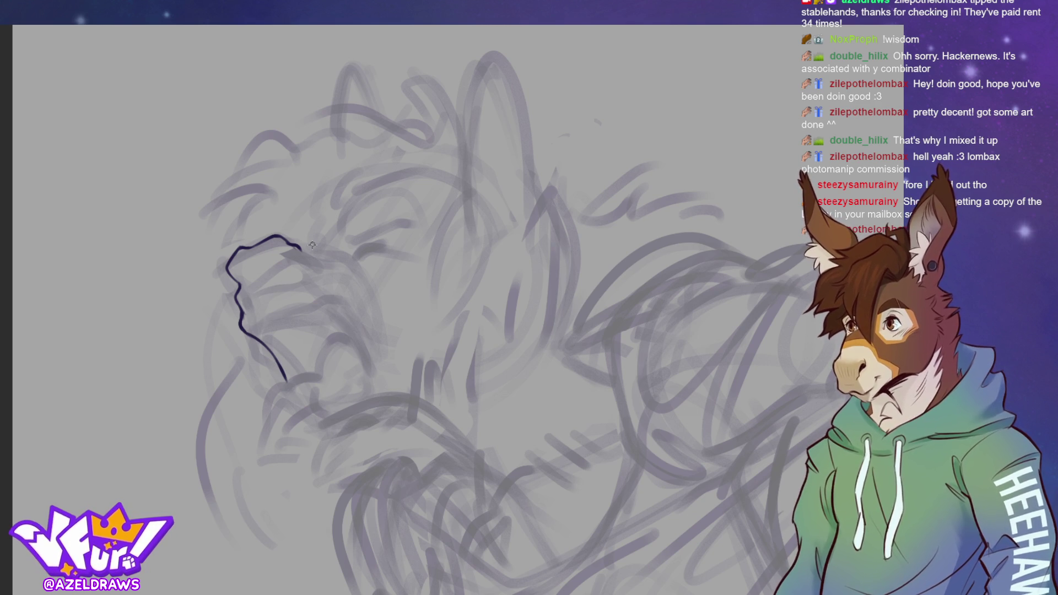
left_click_drag(301, 247, 333, 249)
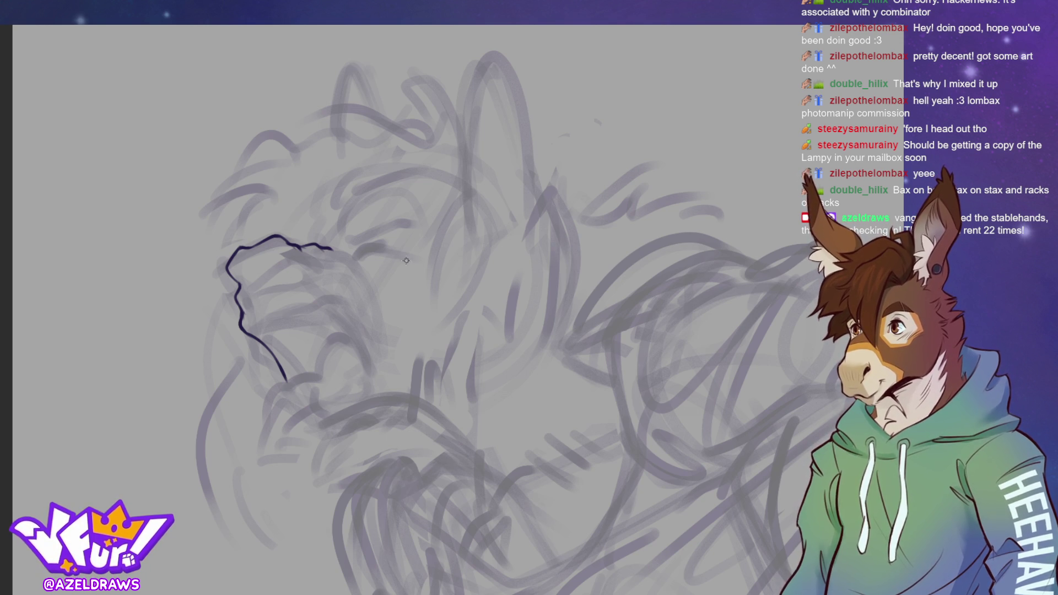
mouse_move(417, 137)
left_mouse_down()
mouse_move(303, 120)
mouse_move(377, 144)
left_mouse_up()
left_click_drag(297, 138, 429, 137)
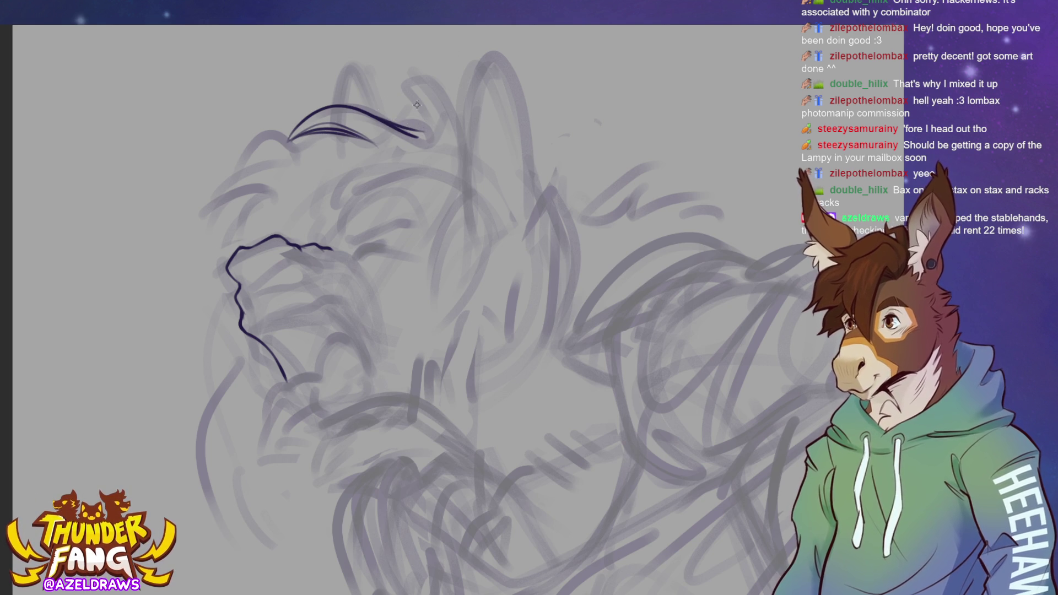
- Ink hair tufts curving down from the head top and the brow curve over the eye
mouse_move(375, 88)
left_mouse_down()
mouse_move(386, 122)
mouse_move(380, 117)
mouse_move(430, 124)
mouse_move(428, 89)
mouse_move(458, 138)
left_mouse_up()
key("ctrl+z")
key("ctrl+z")
key("ctrl+z")
mouse_move(444, 102)
left_mouse_down()
mouse_move(458, 180)
mouse_move(458, 166)
left_mouse_up()
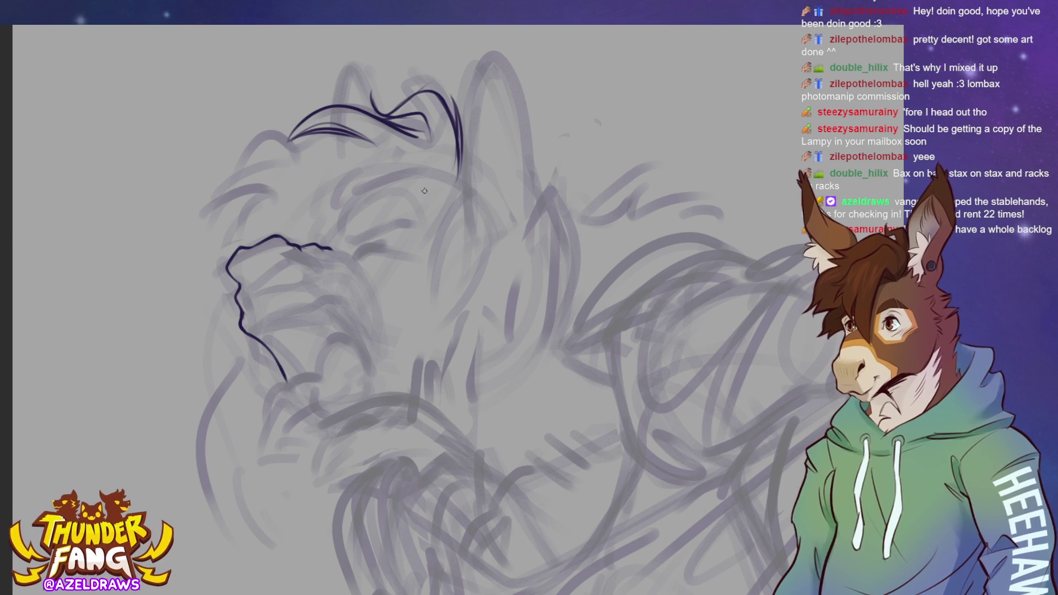
left_click_drag(458, 177, 350, 205)
key("ctrl+z")
left_click_drag(425, 179, 330, 231)
left_click_drag(337, 174, 318, 232)
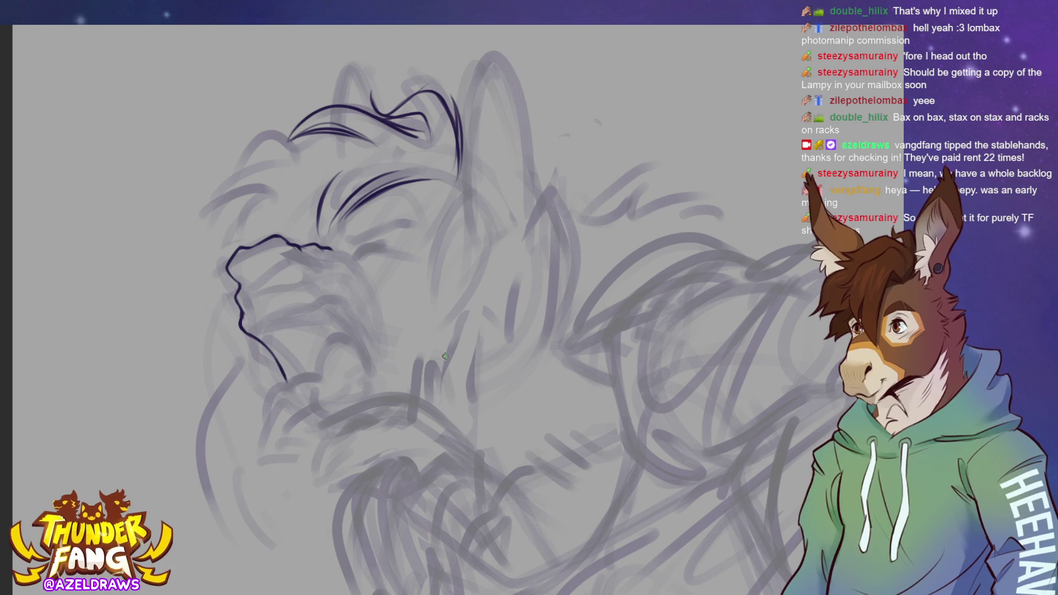
- Ink the side of the head, the brow line and hair strokes across the upper-left head
mouse_move(363, 137)
left_mouse_down()
mouse_move(299, 151)
mouse_move(244, 136)
left_mouse_up()
key("ctrl+z")
key("ctrl+z")
mouse_move(336, 132)
left_mouse_down()
mouse_move(217, 195)
mouse_move(210, 237)
mouse_move(269, 190)
left_mouse_up()
mouse_move(215, 223)
left_mouse_down()
mouse_move(270, 190)
mouse_move(220, 218)
left_mouse_up()
mouse_move(274, 189)
left_mouse_down()
mouse_move(239, 217)
mouse_move(229, 248)
left_mouse_up()
mouse_move(312, 147)
left_mouse_down()
mouse_move(226, 150)
mouse_move(266, 144)
left_mouse_up()
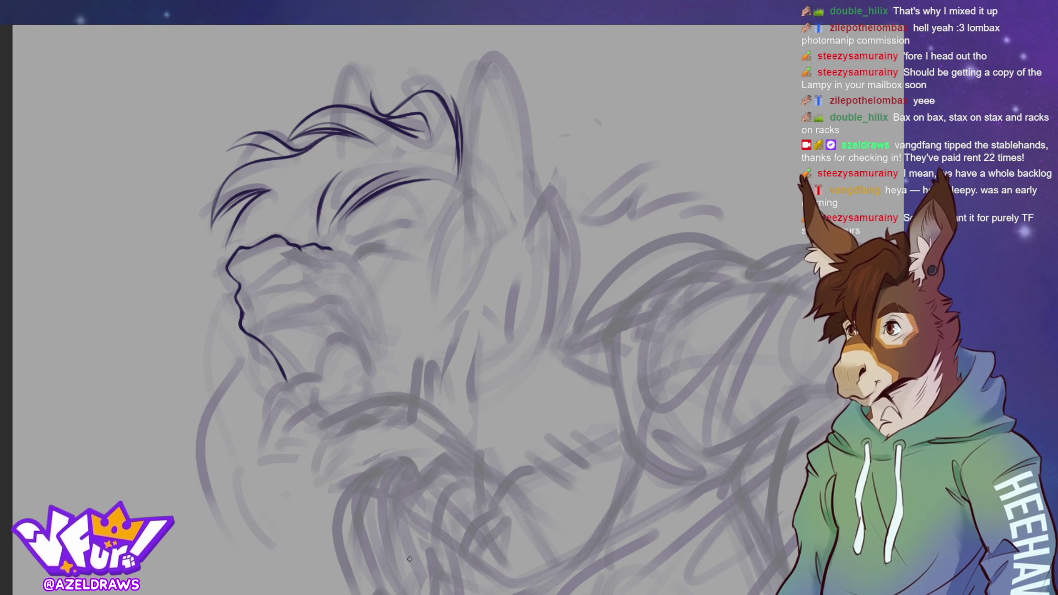
- Ink the long left face contour down the neck with fur strokes along it
mouse_move(233, 226)
left_mouse_down()
mouse_move(213, 283)
mouse_move(168, 325)
mouse_move(212, 301)
mouse_move(178, 322)
left_mouse_up()
left_click_drag(222, 283, 197, 327)
left_click_drag(223, 283, 203, 380)
key("ctrl+z")
key("ctrl+z")
mouse_move(225, 277)
left_mouse_down()
mouse_move(200, 328)
mouse_move(208, 415)
left_mouse_up()
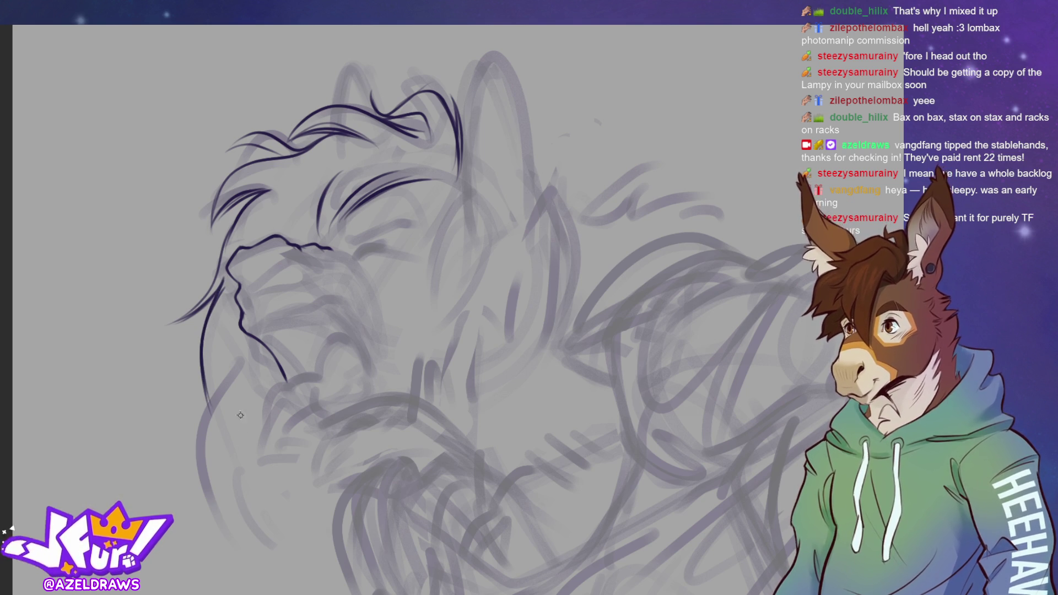
left_click_drag(203, 353, 218, 431)
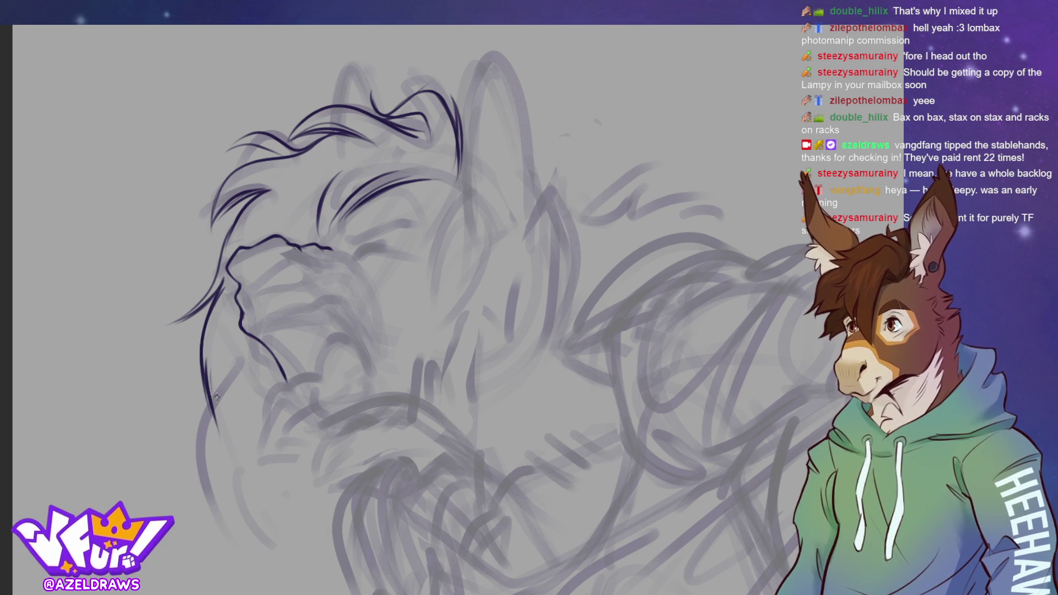
left_click_drag(211, 382, 206, 501)
left_click_drag(226, 403, 216, 494)
left_click_drag(243, 419, 250, 479)
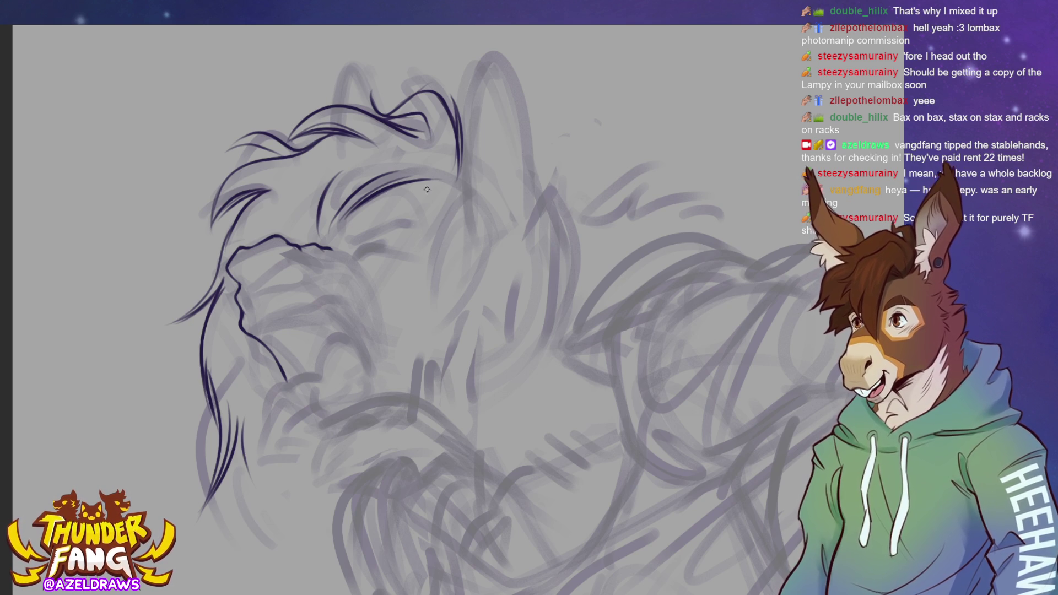
- Ink the lines under the brow and eye, the right face contour and the curved mouth
left_click_drag(427, 165, 432, 226)
mouse_move(437, 190)
left_mouse_down()
mouse_move(399, 253)
mouse_move(408, 246)
left_mouse_up()
left_click_drag(454, 205, 435, 279)
left_click_drag(434, 222, 446, 312)
left_click_drag(461, 168, 467, 257)
left_click_drag(458, 218, 451, 305)
mouse_move(453, 255)
left_mouse_down()
mouse_move(473, 325)
mouse_move(442, 292)
left_mouse_up()
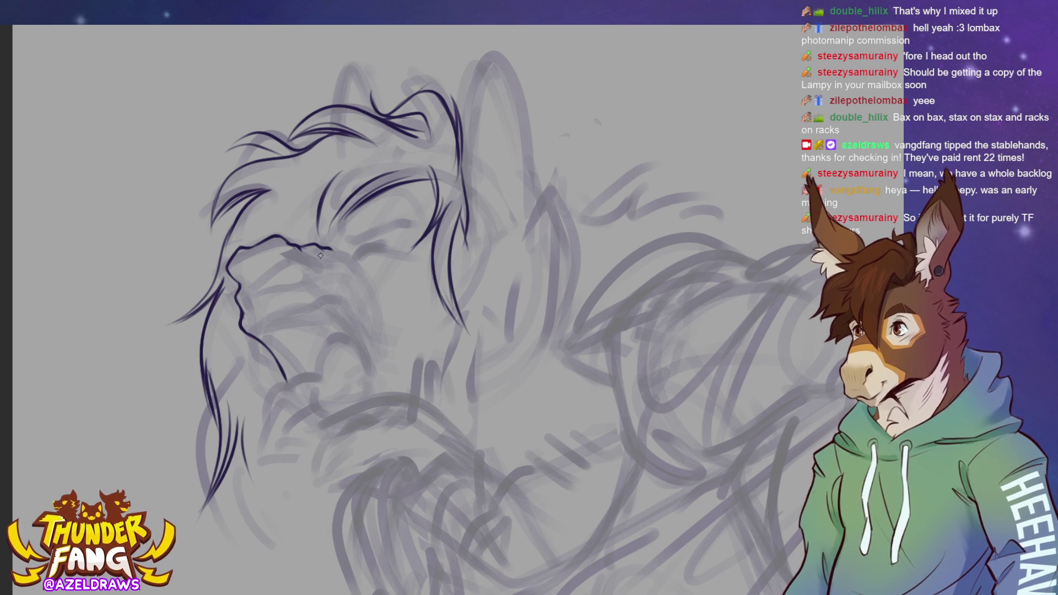
mouse_move(329, 175)
left_mouse_down()
mouse_move(313, 234)
mouse_move(334, 233)
mouse_move(322, 243)
left_mouse_up()
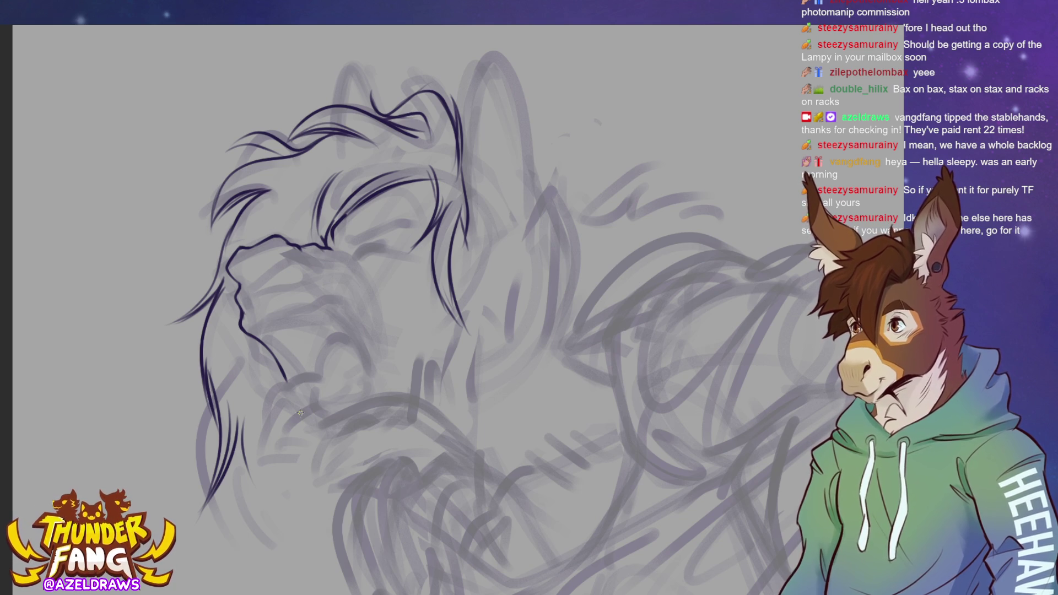
mouse_move(294, 410)
left_mouse_down()
mouse_move(324, 422)
mouse_move(414, 408)
mouse_move(402, 406)
mouse_move(465, 441)
left_mouse_up()
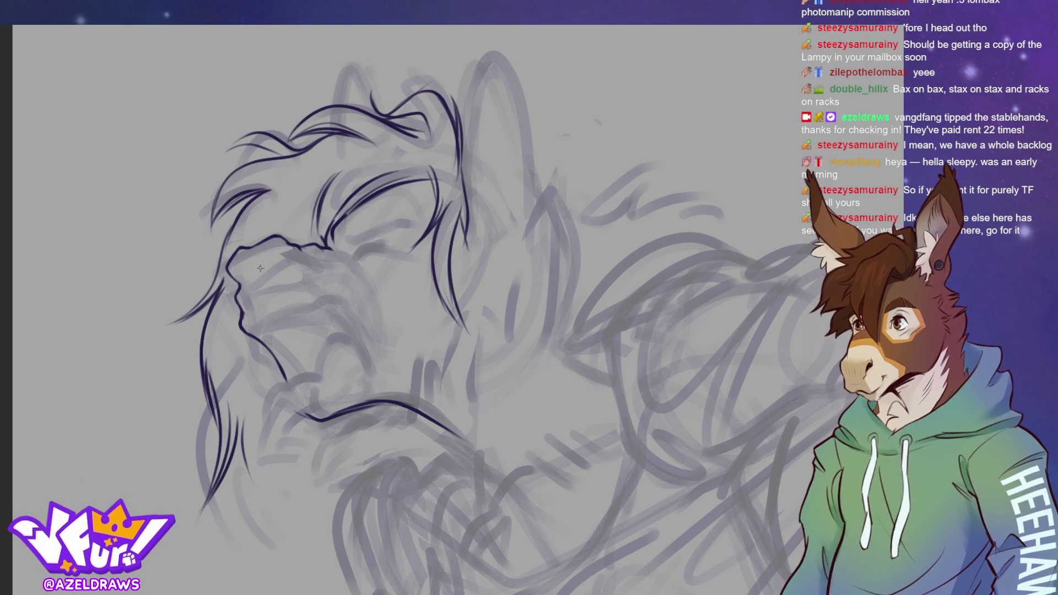
mouse_move(269, 253)
left_mouse_down()
mouse_move(262, 270)
mouse_move(269, 255)
mouse_move(267, 271)
mouse_move(294, 256)
mouse_move(244, 270)
mouse_move(252, 289)
mouse_move(265, 274)
left_mouse_up()
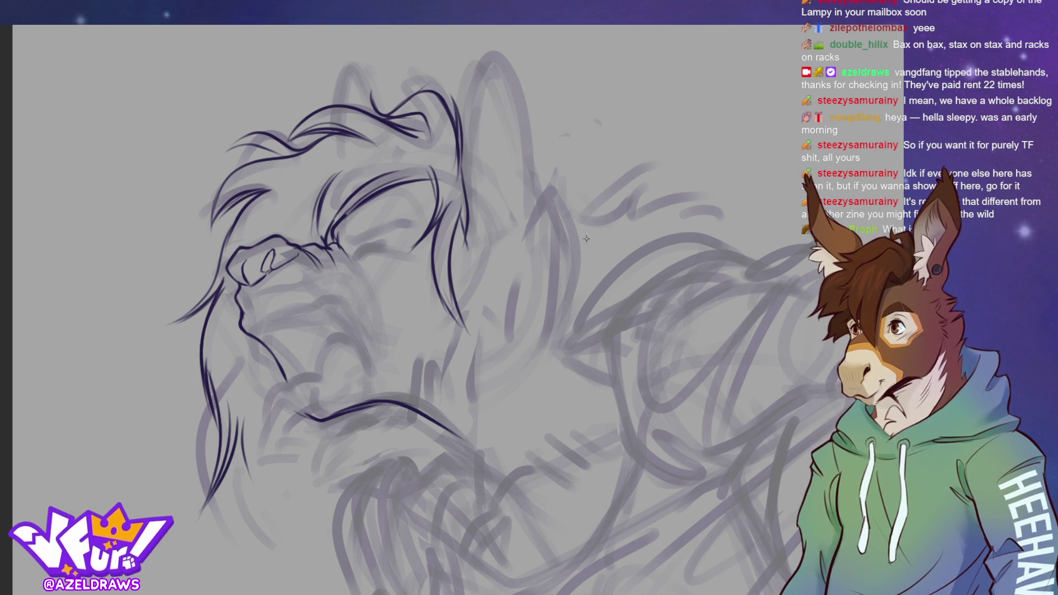
- Ink the chin curve under the mouth and the right ear's outer and inner edges
left_click_drag(253, 327, 337, 296)
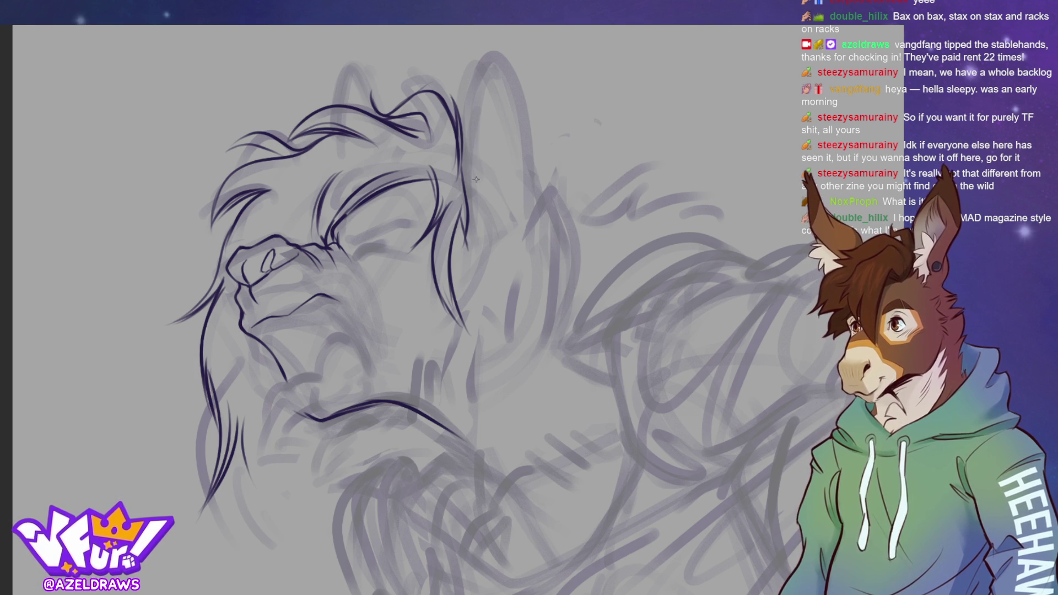
mouse_move(459, 164)
left_mouse_down()
mouse_move(519, 215)
mouse_move(516, 246)
left_mouse_up()
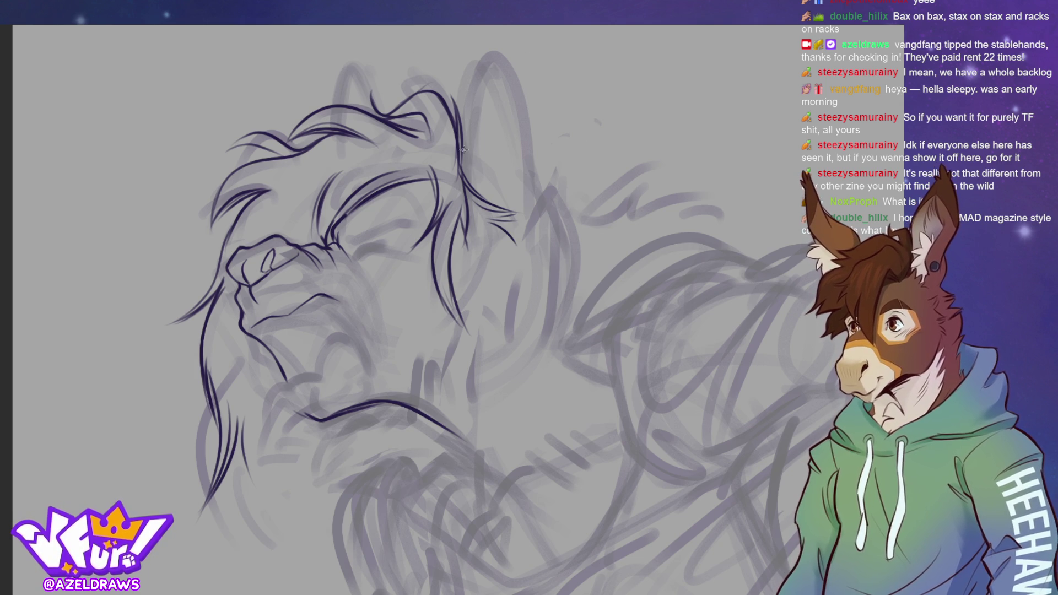
mouse_move(459, 165)
left_mouse_down()
mouse_move(473, 78)
mouse_move(499, 63)
mouse_move(529, 118)
mouse_move(533, 173)
left_mouse_up()
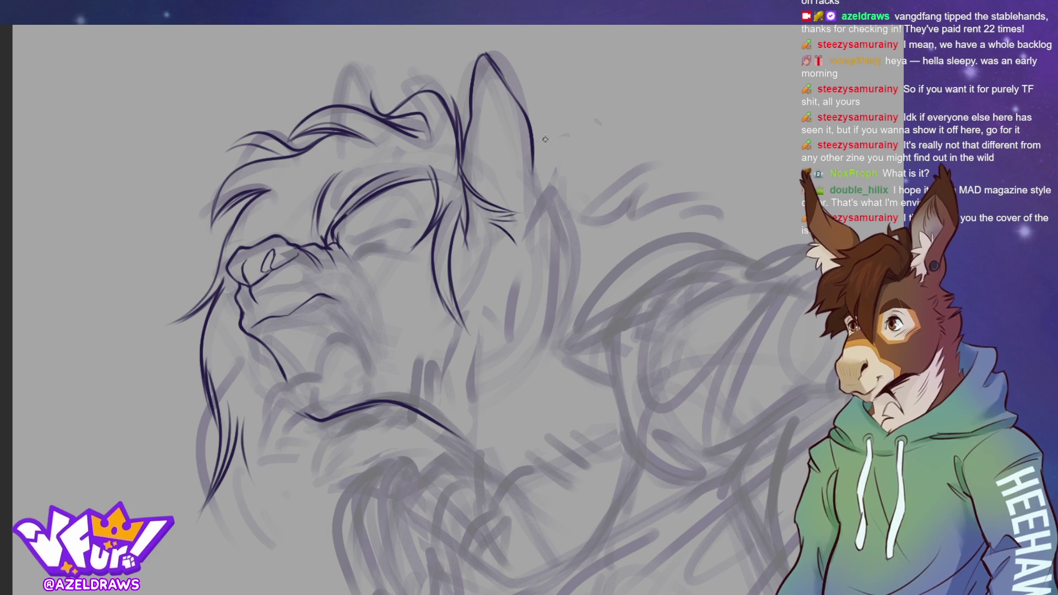
- Extend the right ear, outline the left ear, and redraw the mouth line down and right
left_click_drag(532, 161, 537, 201)
mouse_move(337, 108)
left_mouse_down()
mouse_move(336, 89)
mouse_move(352, 78)
mouse_move(377, 120)
left_mouse_up()
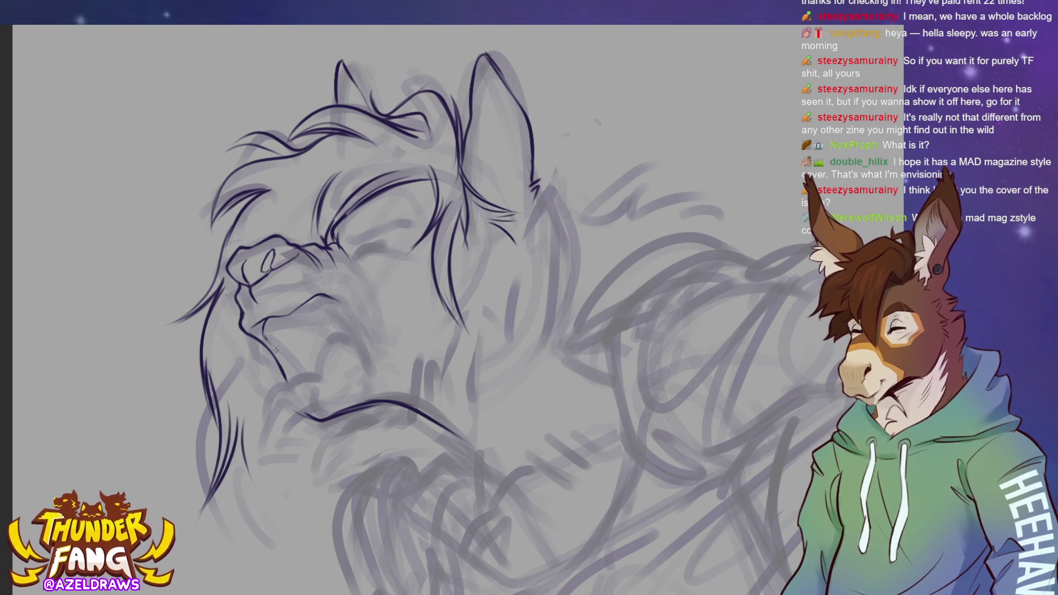
left_click_drag(318, 294, 359, 325)
key("ctrl+z")
mouse_move(317, 294)
left_mouse_down()
mouse_move(359, 326)
mouse_move(373, 379)
left_mouse_up()
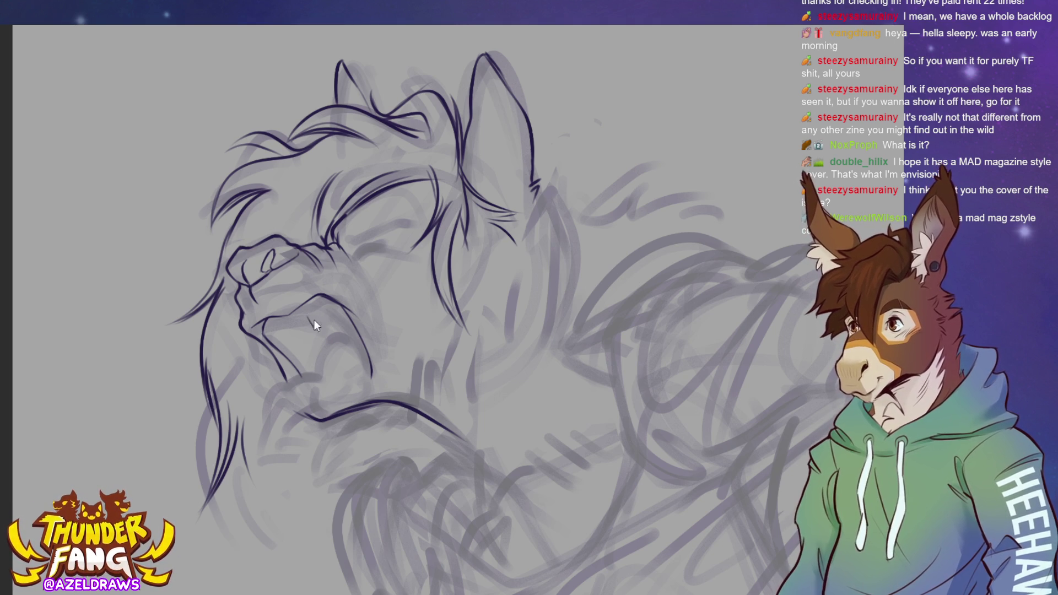
- Ink a fang, the inner mouth line, and the lower jaw with teeth strokes
mouse_move(308, 316)
left_mouse_down()
mouse_move(323, 337)
mouse_move(315, 307)
mouse_move(309, 330)
left_mouse_up()
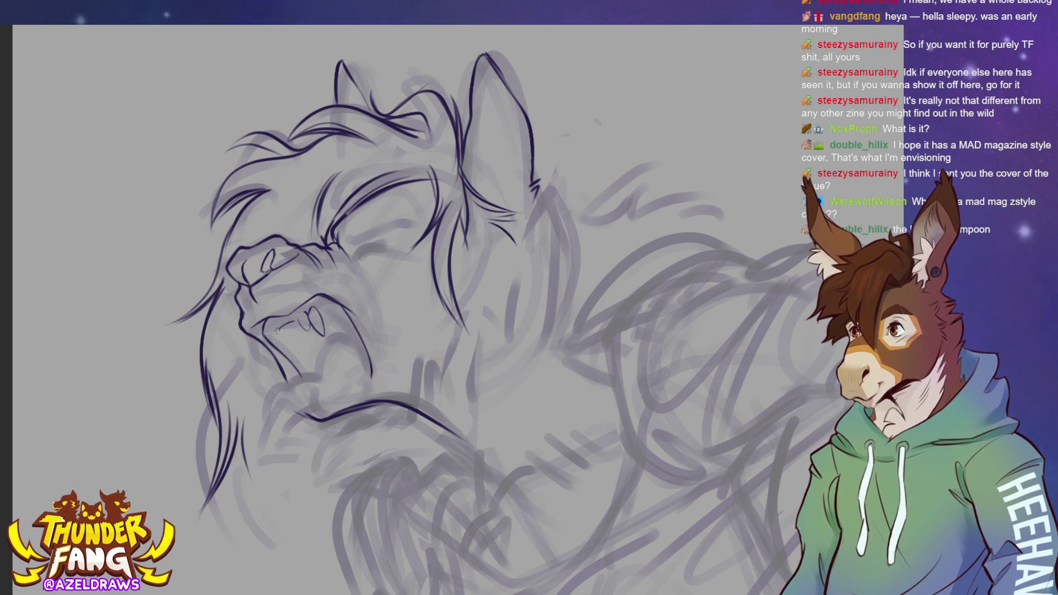
left_click_drag(267, 328, 282, 331)
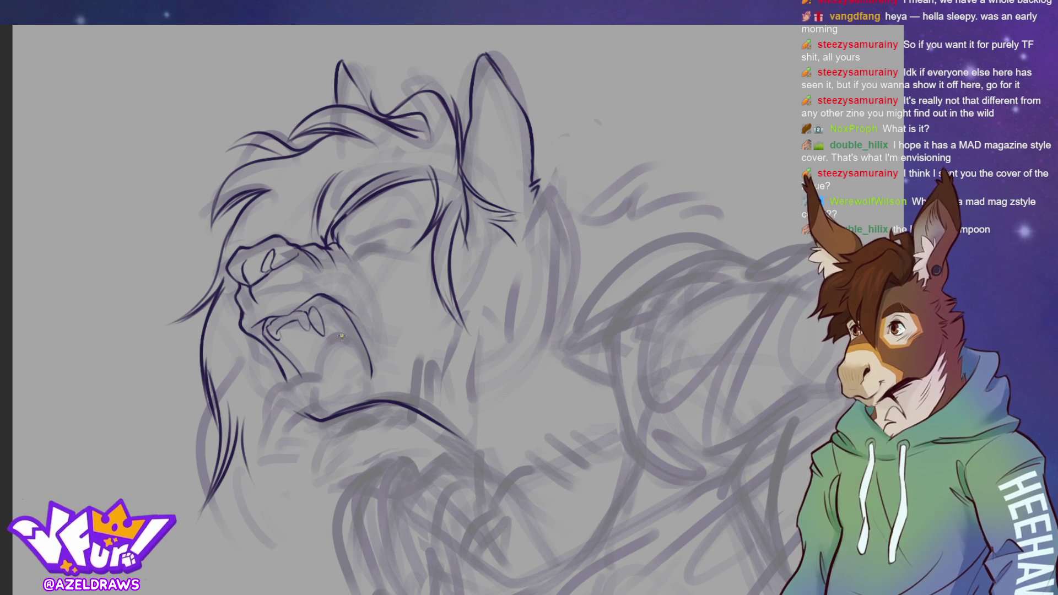
mouse_move(268, 330)
left_mouse_down()
mouse_move(285, 358)
mouse_move(280, 349)
left_mouse_up()
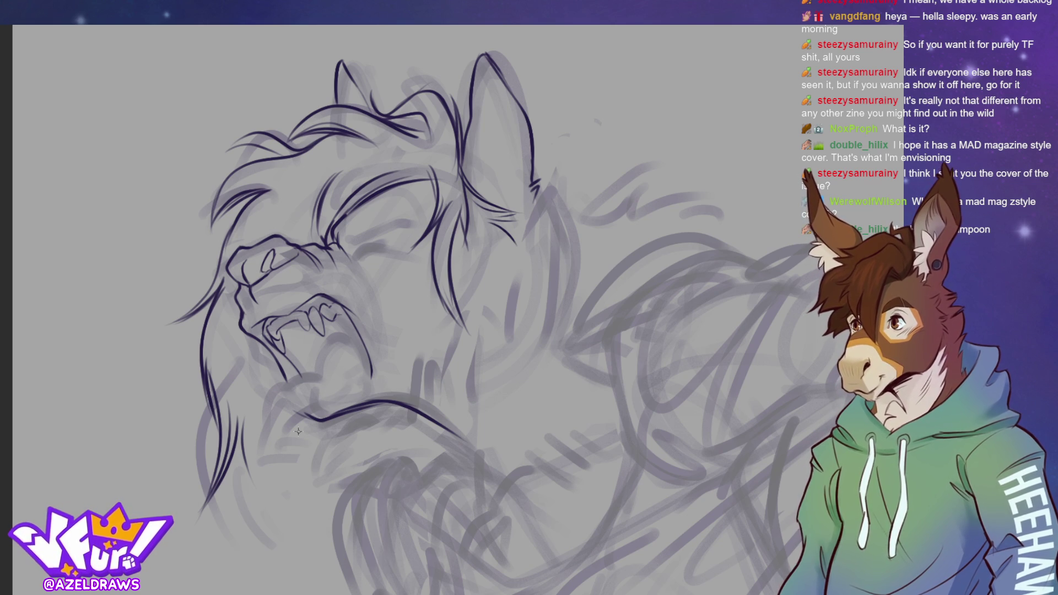
mouse_move(285, 390)
left_mouse_down()
mouse_move(321, 373)
mouse_move(330, 337)
mouse_move(355, 338)
left_mouse_up()
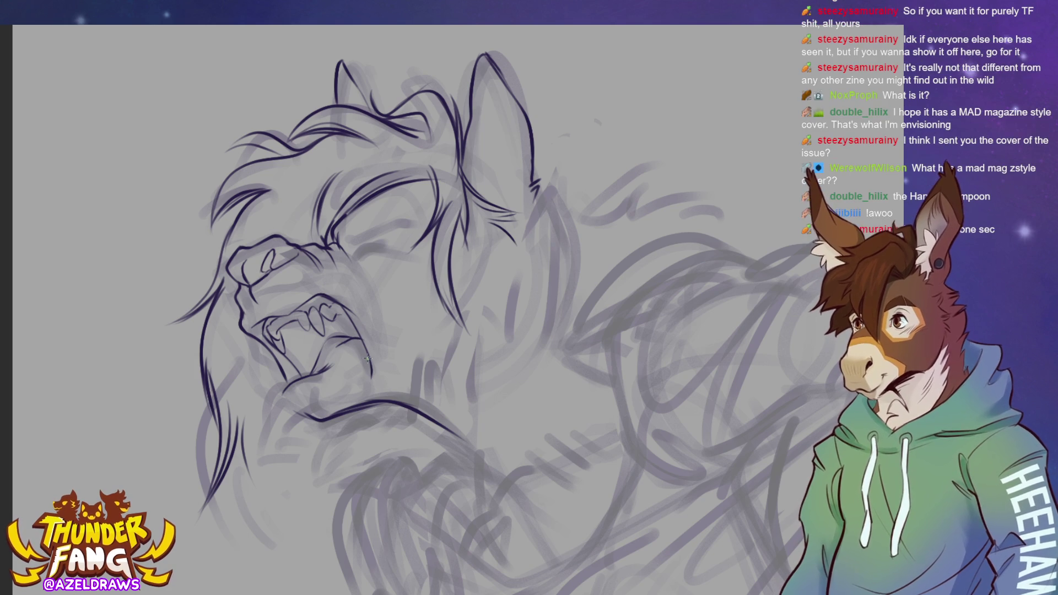
mouse_move(333, 395)
left_mouse_down()
mouse_move(337, 376)
mouse_move(333, 396)
mouse_move(346, 381)
mouse_move(344, 396)
mouse_move(368, 371)
left_mouse_up()
key("ctrl+z")
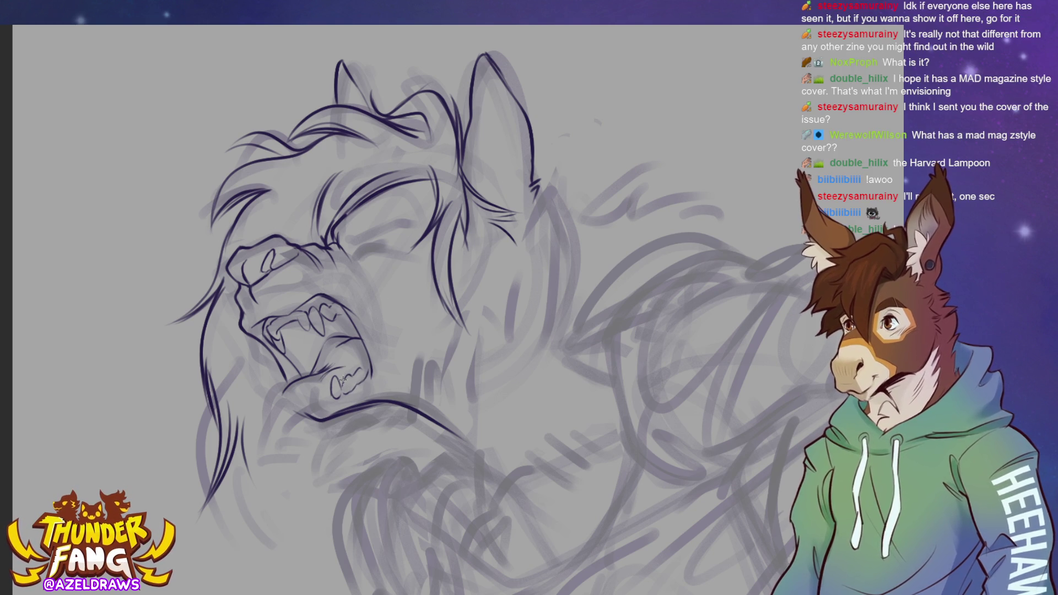
- Ink the upper and lower edges of the lolling tongue
mouse_move(329, 368)
left_mouse_down()
mouse_move(269, 414)
mouse_move(273, 449)
mouse_move(292, 444)
mouse_move(331, 393)
left_mouse_up()
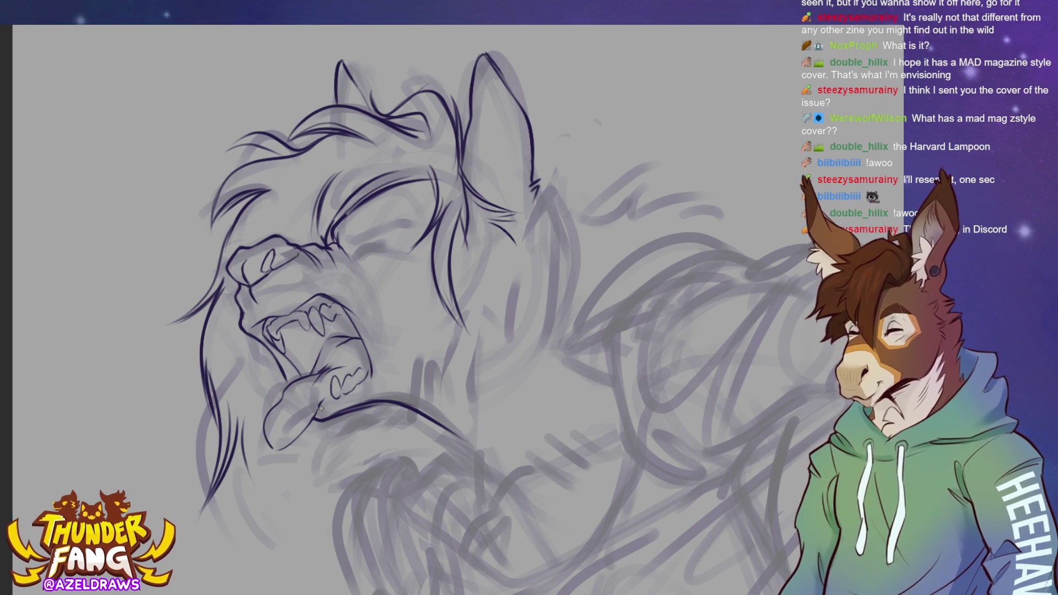
left_click_drag(312, 417, 334, 388)
mouse_move(279, 435)
left_mouse_down()
mouse_move(270, 445)
mouse_move(269, 434)
left_mouse_up()
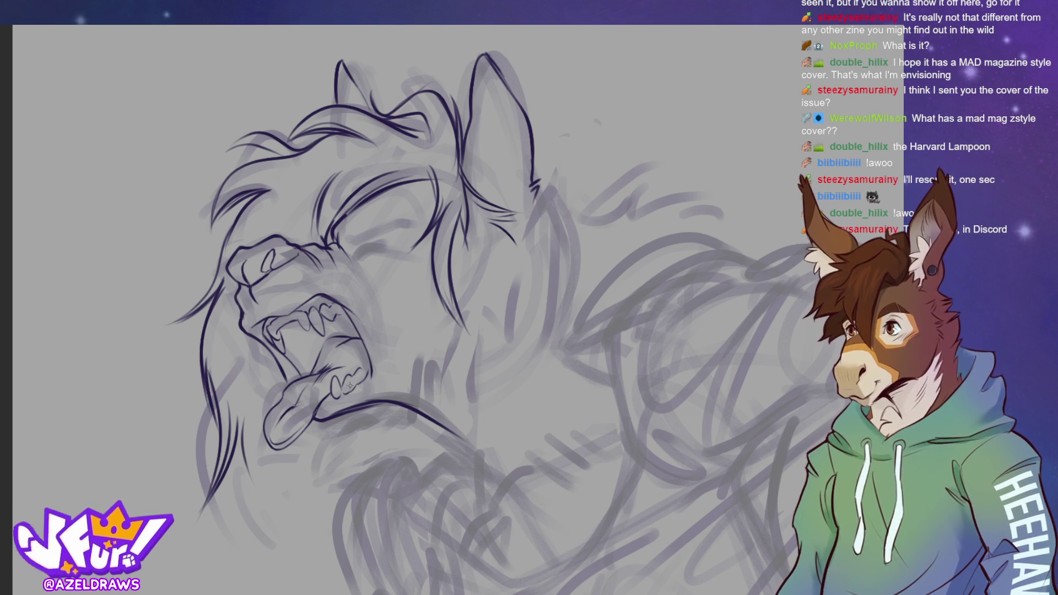
mouse_move(321, 376)
left_mouse_down()
mouse_move(356, 363)
mouse_move(349, 358)
left_mouse_up()
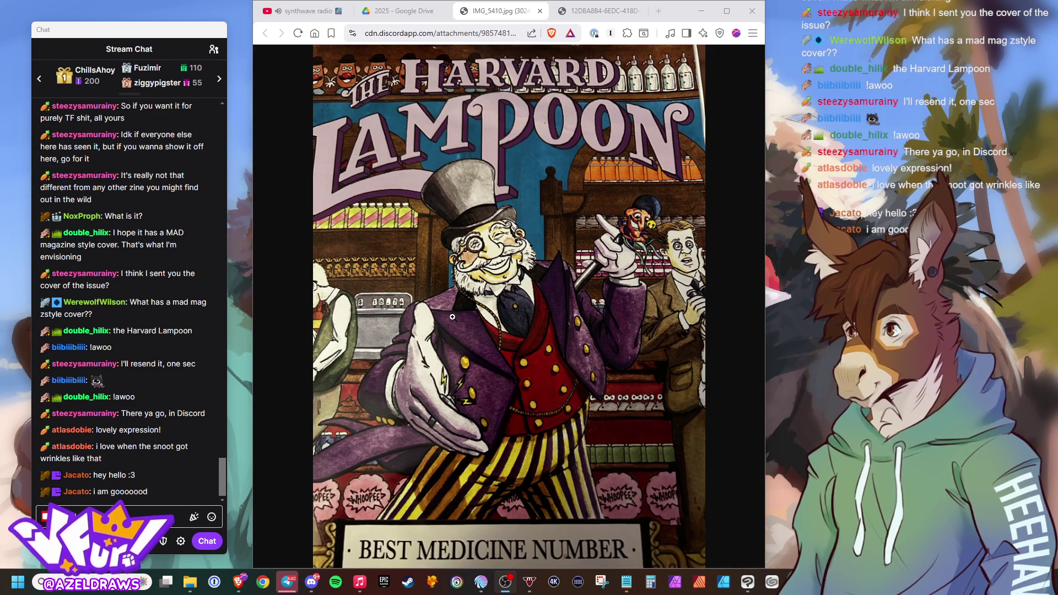
key("ctrl+Tab")
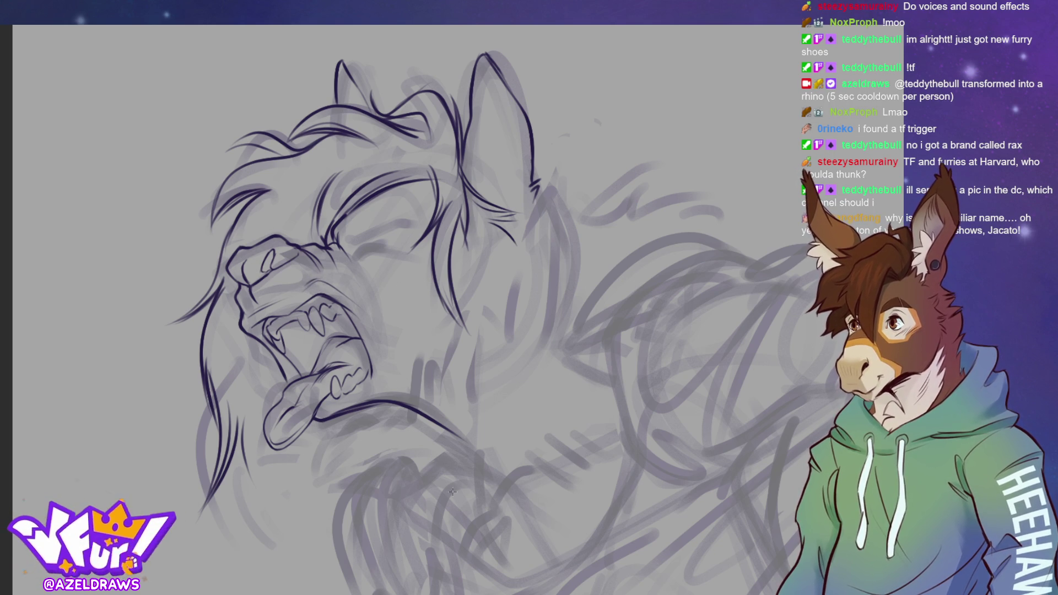
- Darken the lower jaw line and the outline down the right side of the mouth
left_click_drag(363, 335, 378, 366)
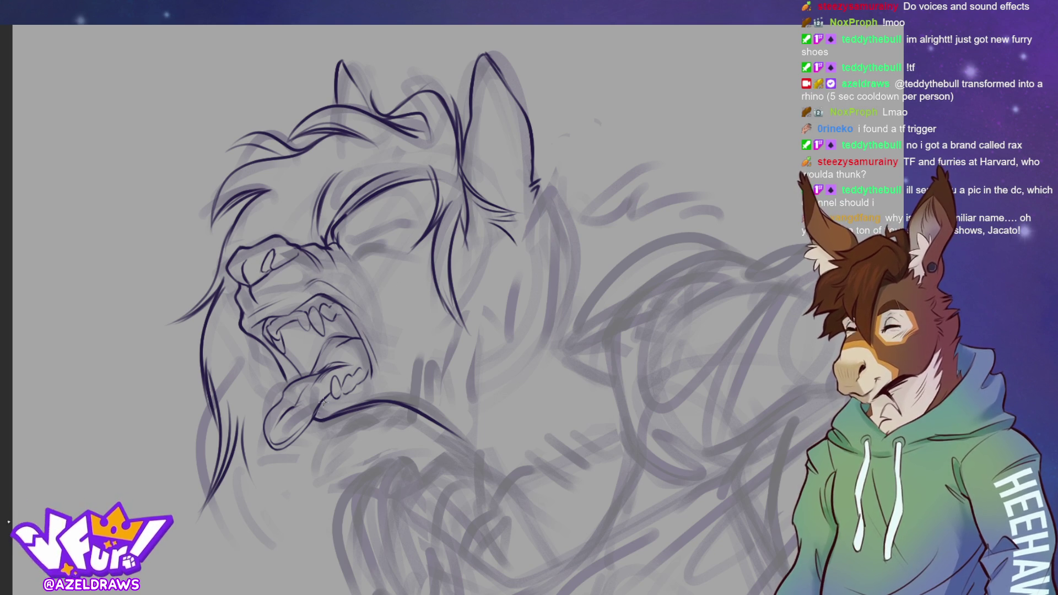
left_click_drag(318, 406, 373, 378)
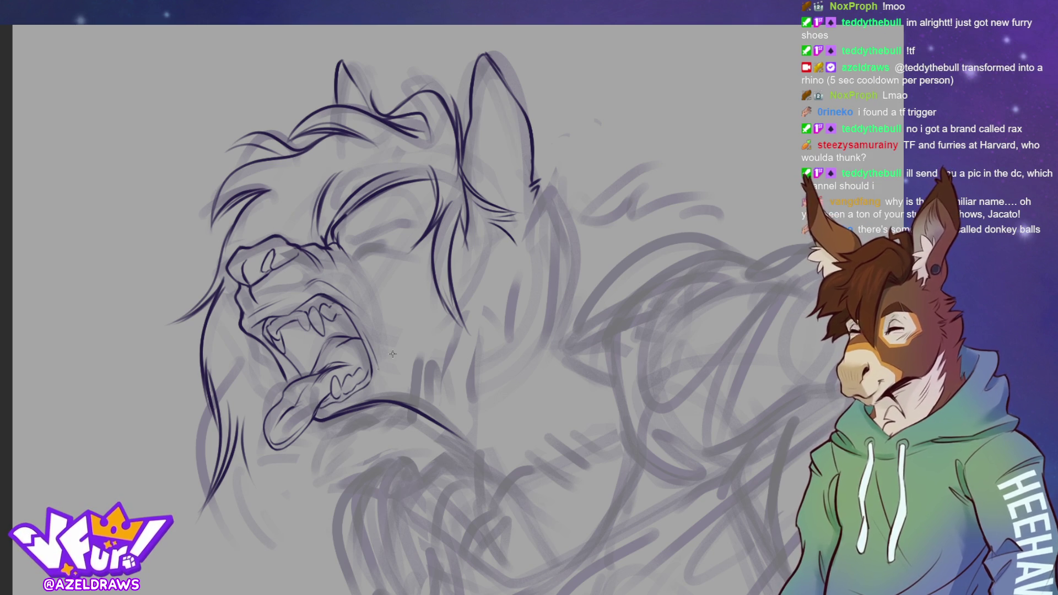
mouse_move(352, 315)
left_mouse_down()
mouse_move(368, 343)
mouse_move(364, 387)
left_mouse_up()
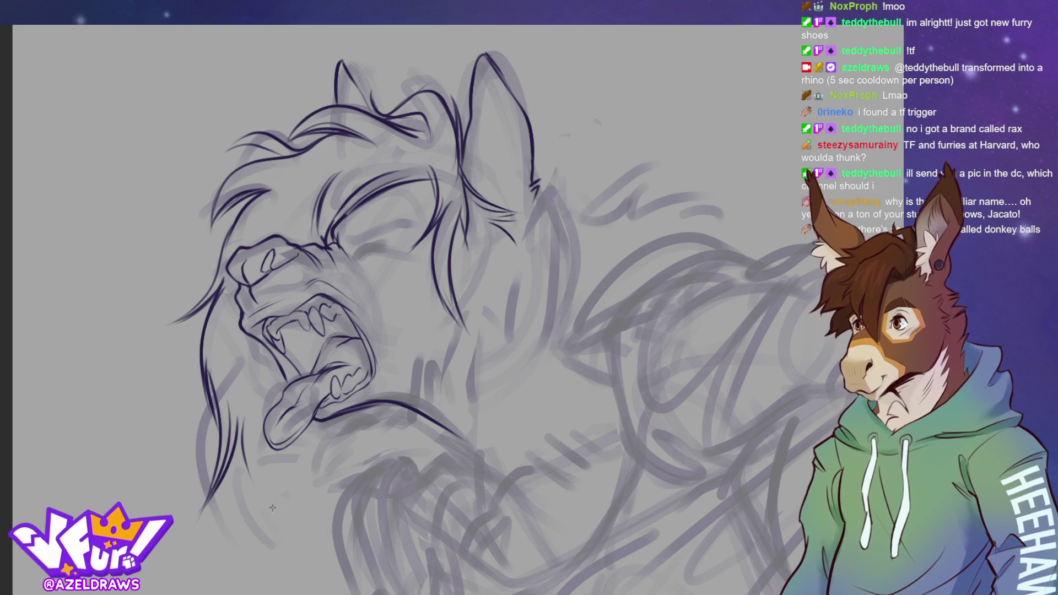
- Add a nostril mark on the snout and eyelash lines on the closed eye
left_click_drag(287, 273, 299, 274)
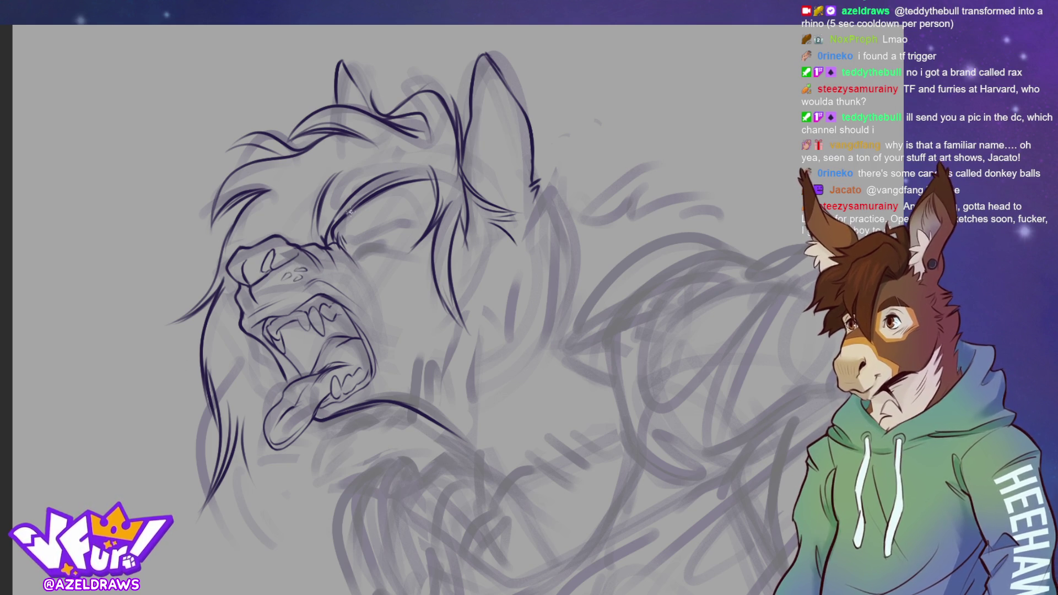
mouse_move(346, 230)
left_mouse_down()
mouse_move(359, 246)
mouse_move(378, 226)
mouse_move(402, 221)
mouse_move(387, 231)
left_mouse_up()
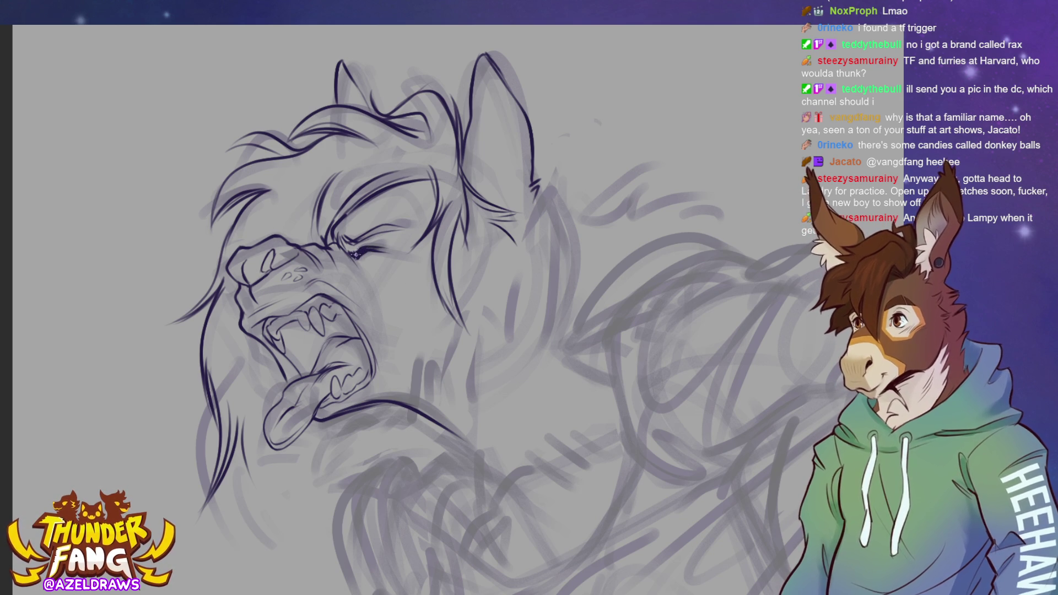
mouse_move(367, 249)
left_mouse_down()
mouse_move(355, 251)
mouse_move(401, 249)
mouse_move(355, 259)
mouse_move(392, 247)
left_mouse_up()
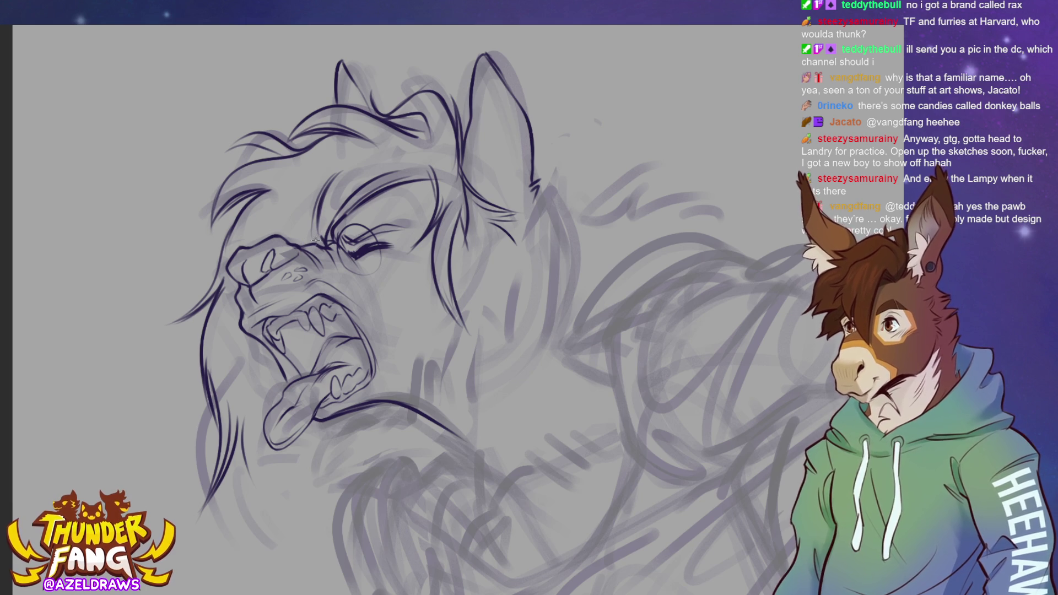
mouse_move(300, 236)
left_mouse_down()
mouse_move(289, 245)
mouse_move(294, 231)
mouse_move(324, 242)
left_mouse_up()
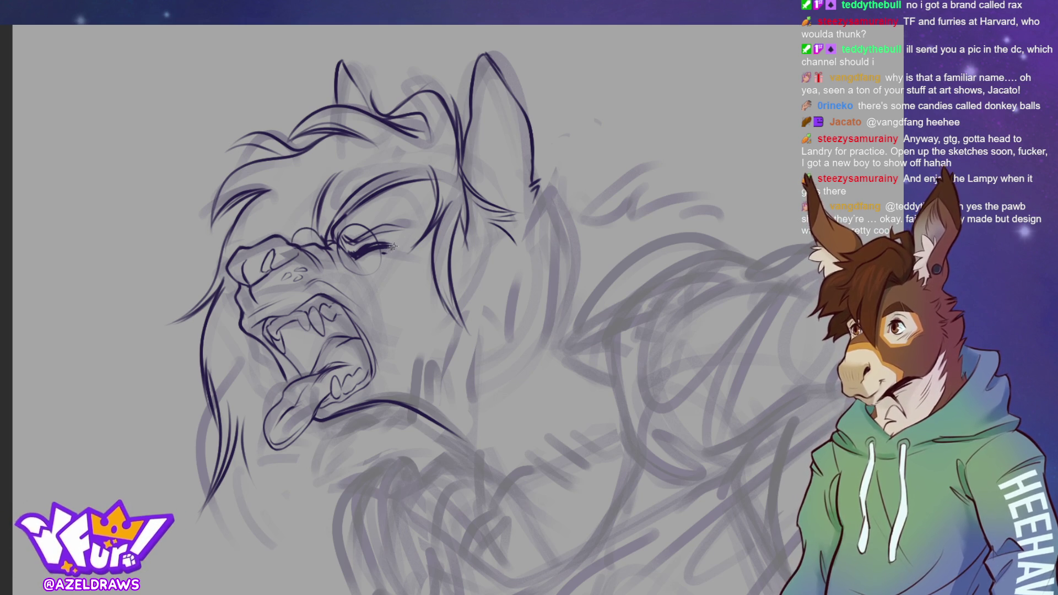
left_click_drag(391, 251, 461, 163)
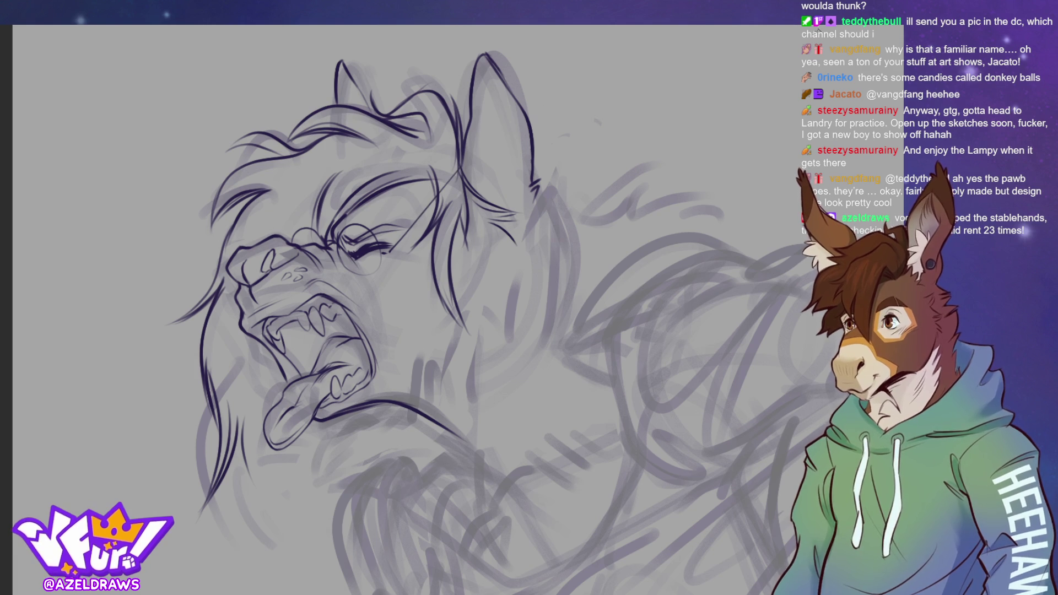
key("ctrl+z")
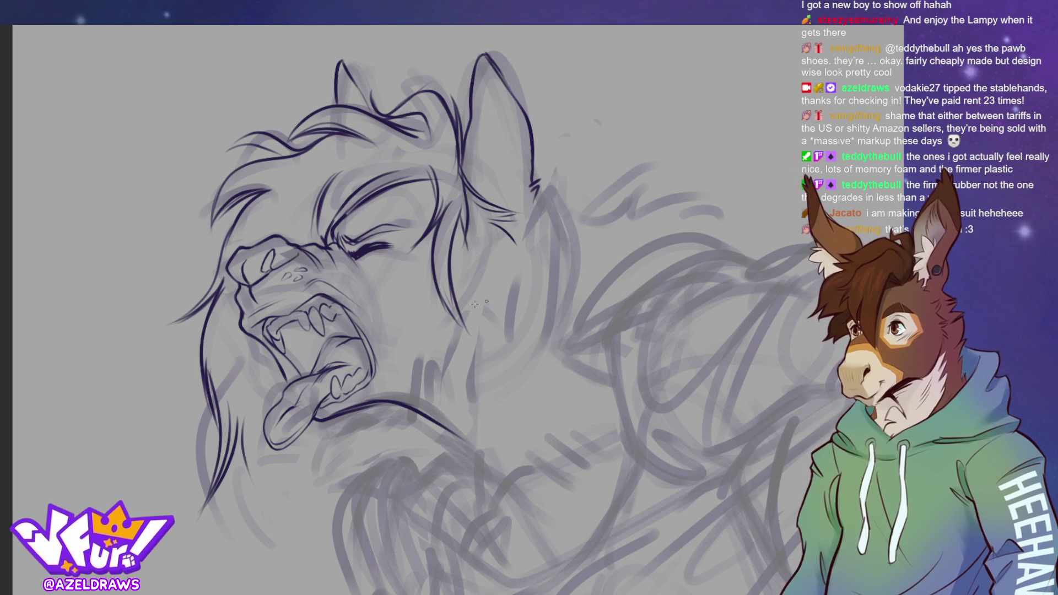
- Draw a round glasses lens around the closed eye with a hinge on its right edge
mouse_move(343, 267)
left_mouse_down()
mouse_move(379, 287)
mouse_move(395, 237)
mouse_move(352, 219)
mouse_move(345, 273)
mouse_move(304, 223)
mouse_move(297, 244)
left_mouse_up()
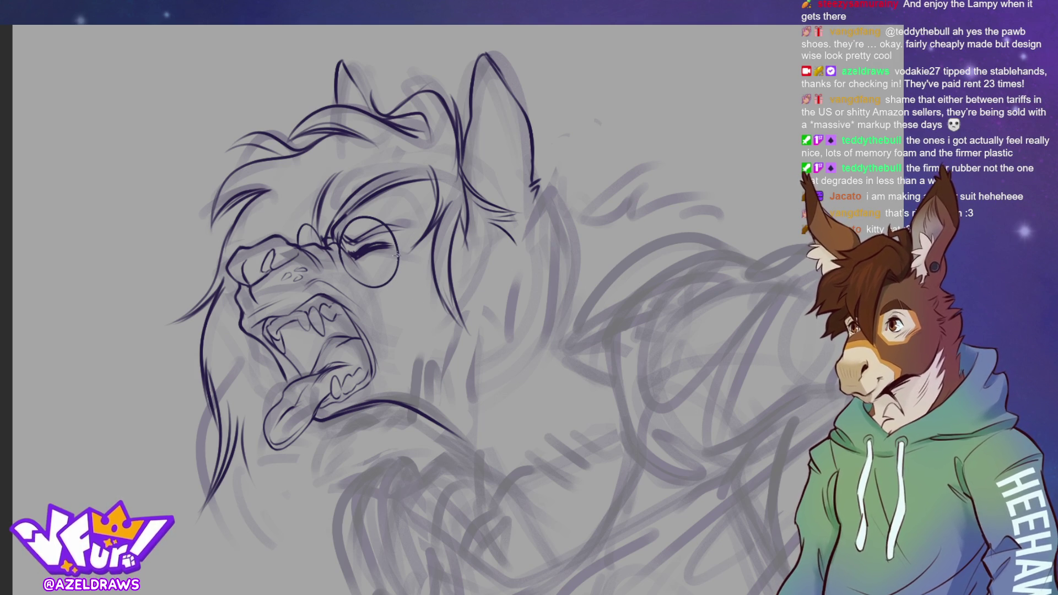
left_click_drag(397, 252, 404, 250)
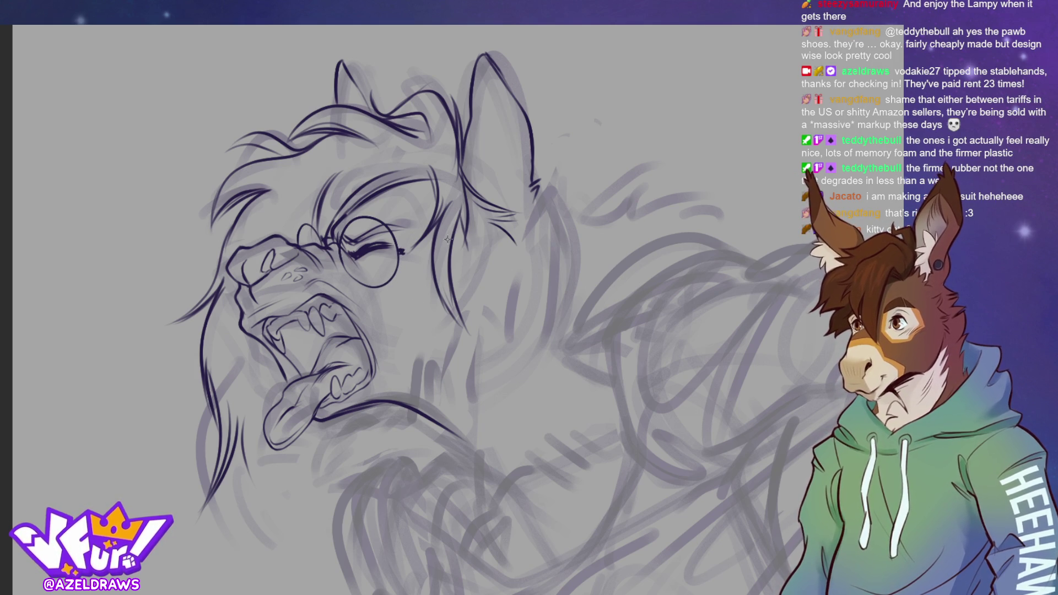
key("ctrl+z")
left_click_drag(396, 251, 512, 186)
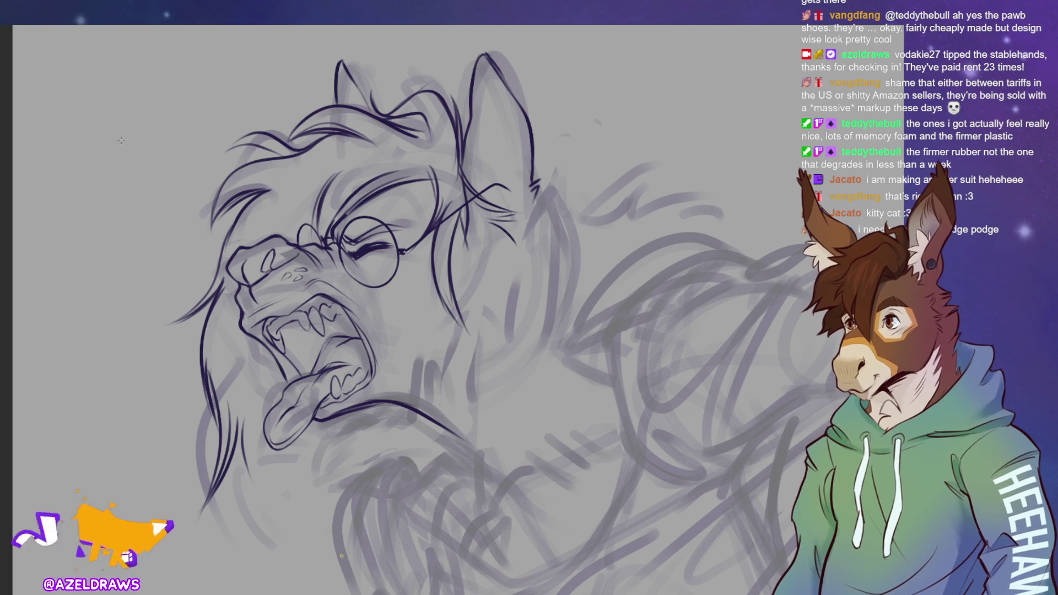
- Rotate the glasses clockwise, lower them slightly, then draw the far lens on the left
key("ctrl+t")
left_click_drag(590, 171, 600, 219)
mouse_move(459, 273)
left_mouse_down()
mouse_move(456, 285)
mouse_move(504, 265)
mouse_move(496, 275)
mouse_move(430, 277)
left_mouse_up()
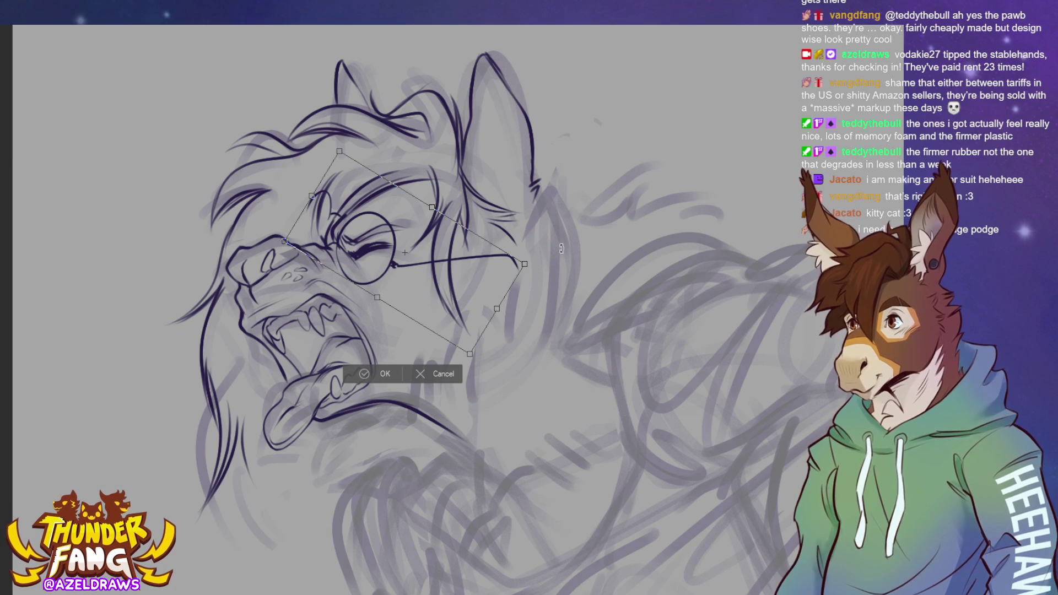
left_click(360, 374)
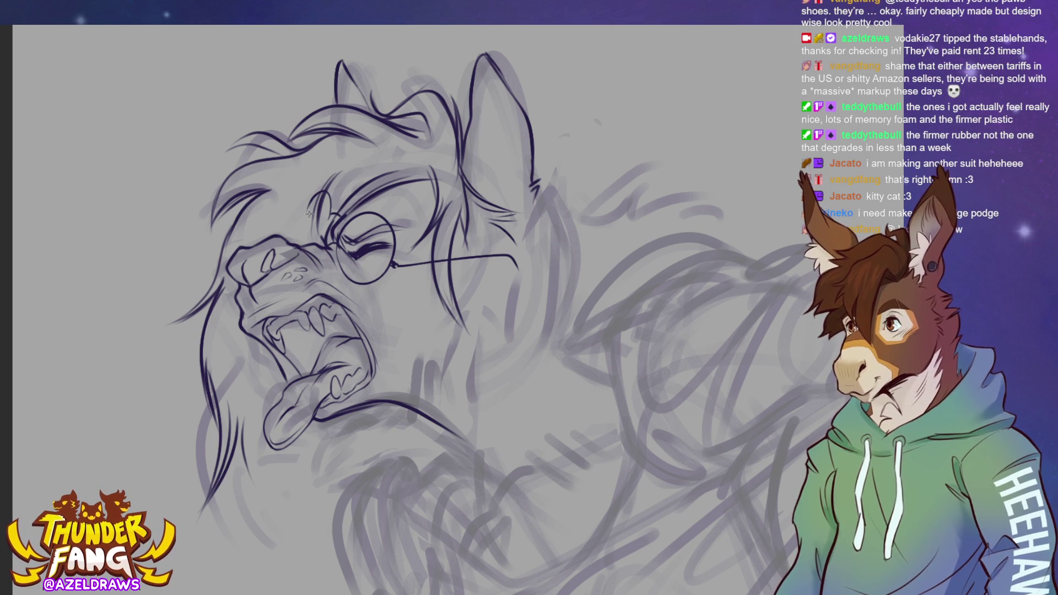
mouse_move(319, 194)
left_mouse_down()
mouse_move(300, 218)
mouse_move(312, 241)
left_mouse_up()
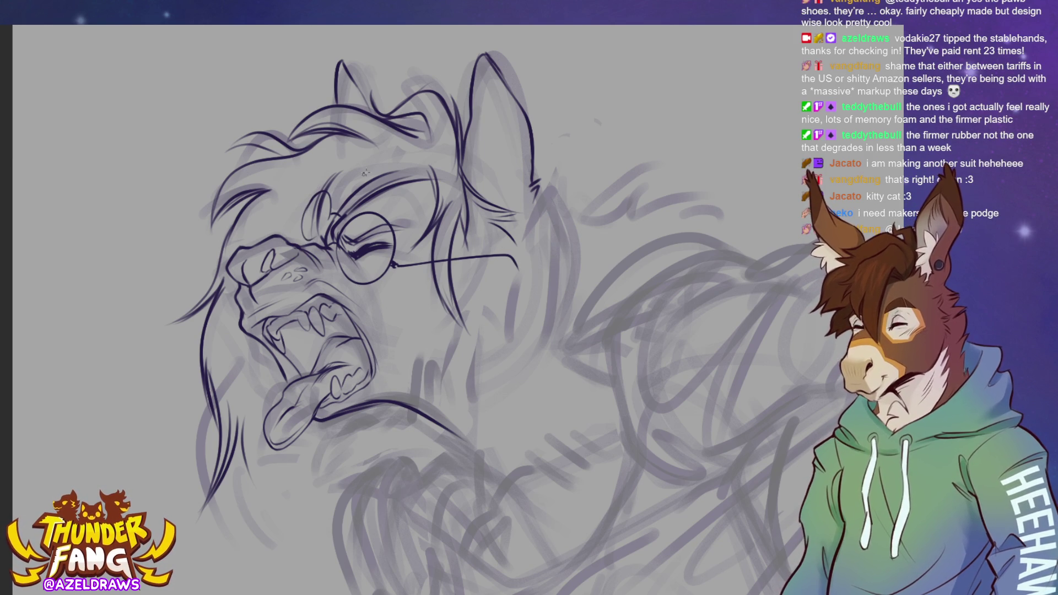
- Redraw the far round lens beside the snout bridge until it looks right, and hook the temple arm's end
key("ctrl+z")
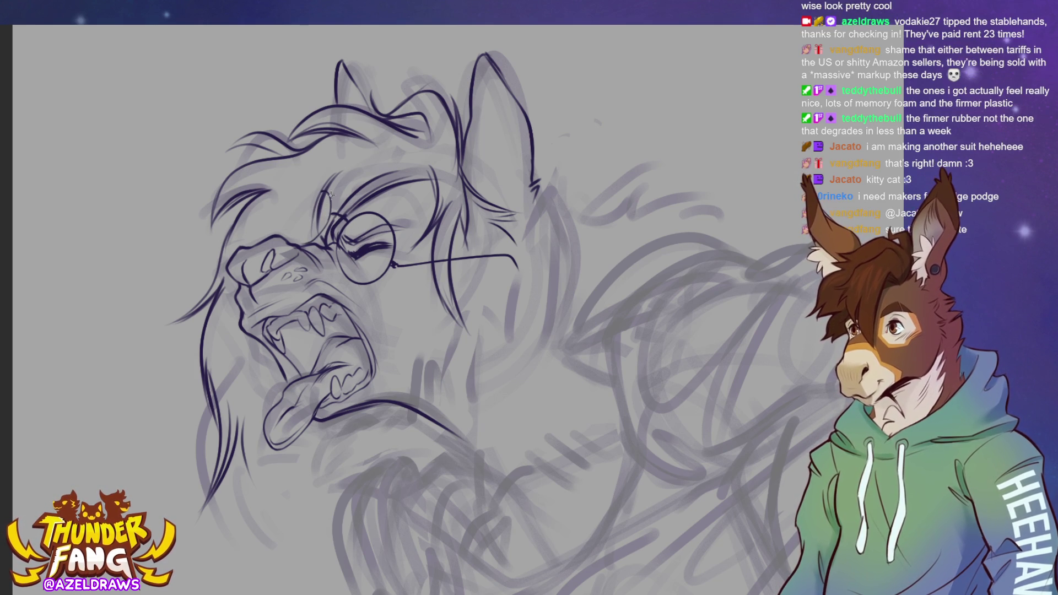
mouse_move(328, 191)
left_mouse_down()
mouse_move(298, 211)
mouse_move(290, 241)
left_mouse_up()
key("ctrl+z")
mouse_move(328, 190)
left_mouse_down()
mouse_move(314, 191)
mouse_move(292, 231)
mouse_move(333, 216)
mouse_move(292, 223)
left_mouse_up()
key("ctrl+z")
key("ctrl+z")
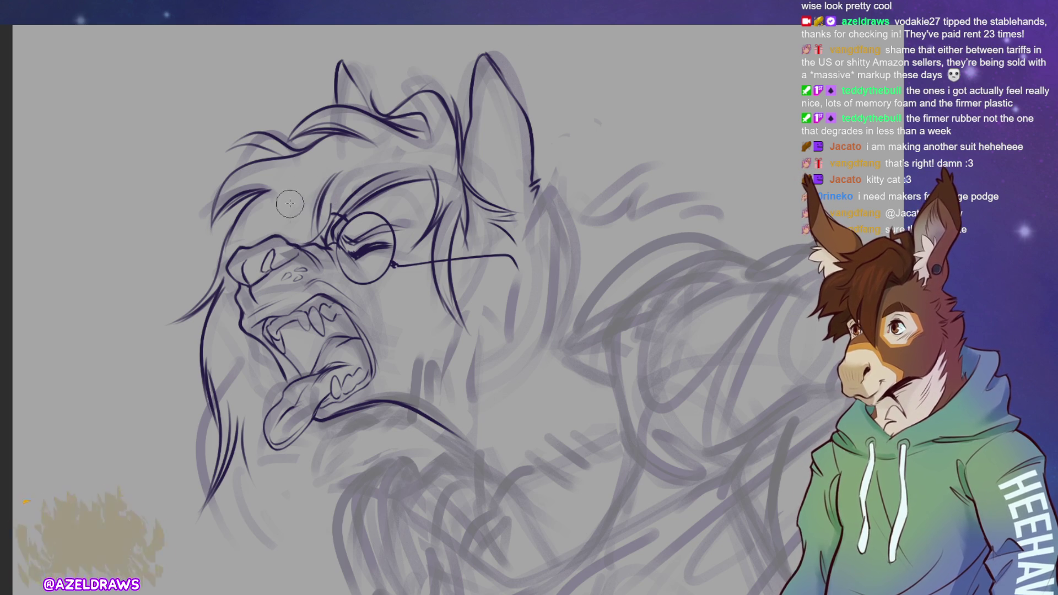
mouse_move(284, 233)
left_mouse_down()
mouse_move(289, 207)
mouse_move(329, 187)
mouse_move(332, 212)
left_mouse_up()
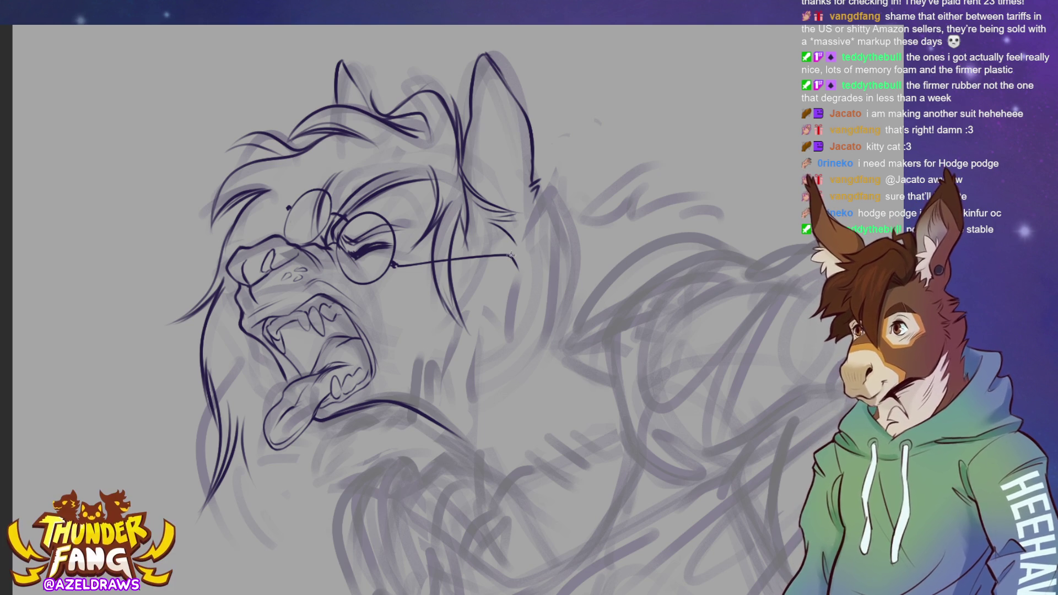
left_click_drag(506, 255, 519, 270)
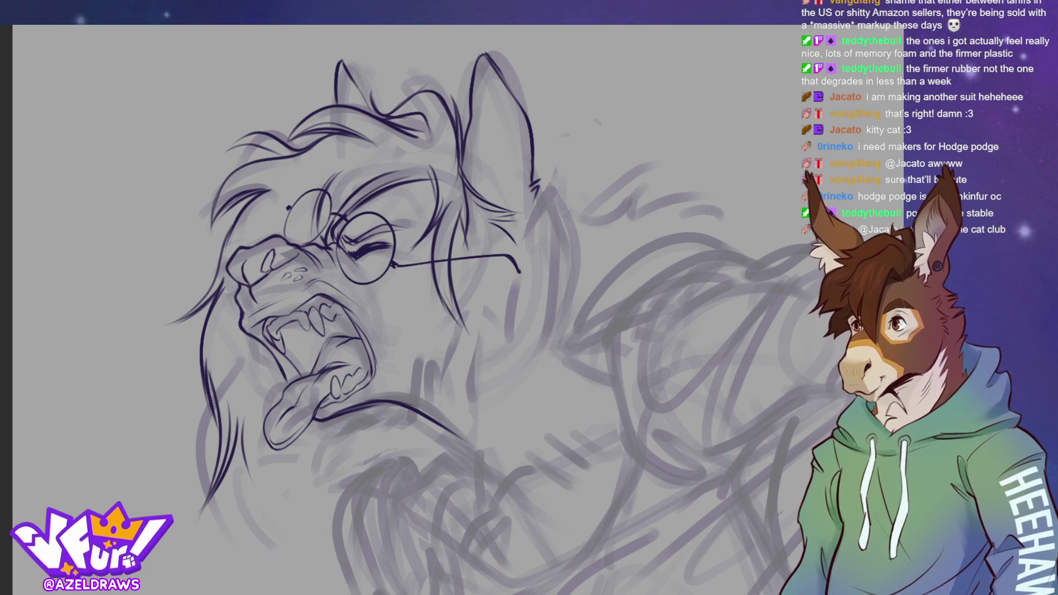
- Ink and thicken fur lines running down the cheek and neck
key("h")
key("h")
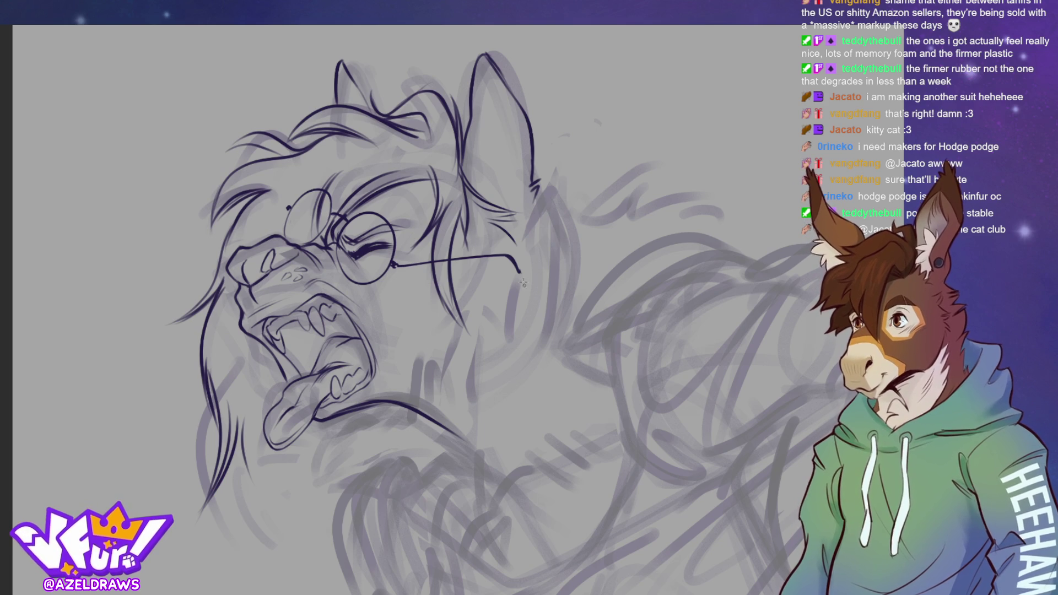
left_click_drag(478, 250, 423, 329)
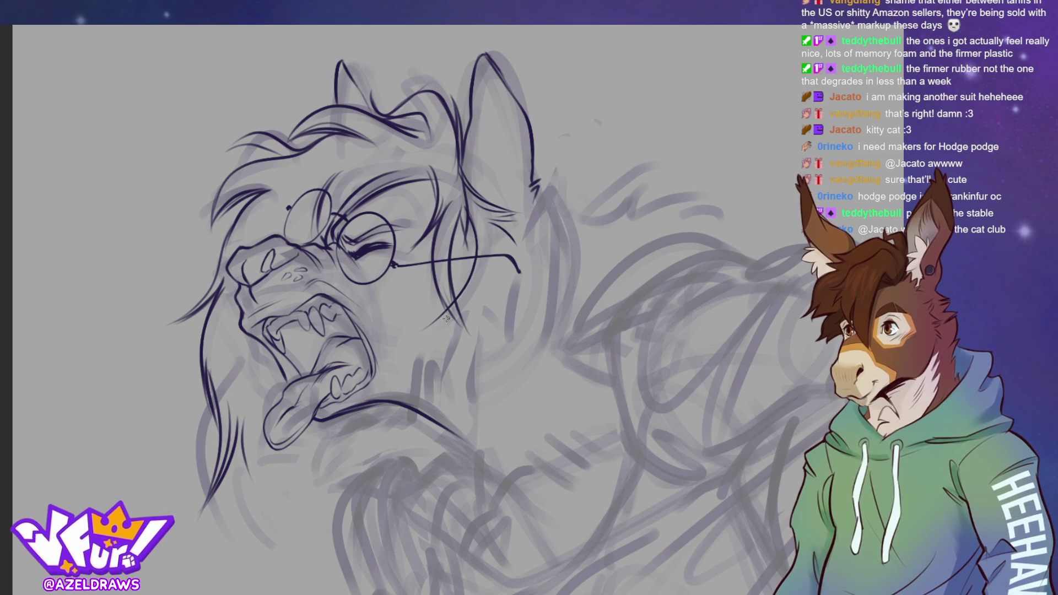
left_click_drag(484, 259, 430, 320)
mouse_move(498, 255)
left_mouse_down()
mouse_move(477, 282)
mouse_move(462, 401)
left_mouse_up()
mouse_move(469, 325)
left_mouse_down()
mouse_move(460, 397)
mouse_move(463, 380)
mouse_move(477, 405)
left_mouse_up()
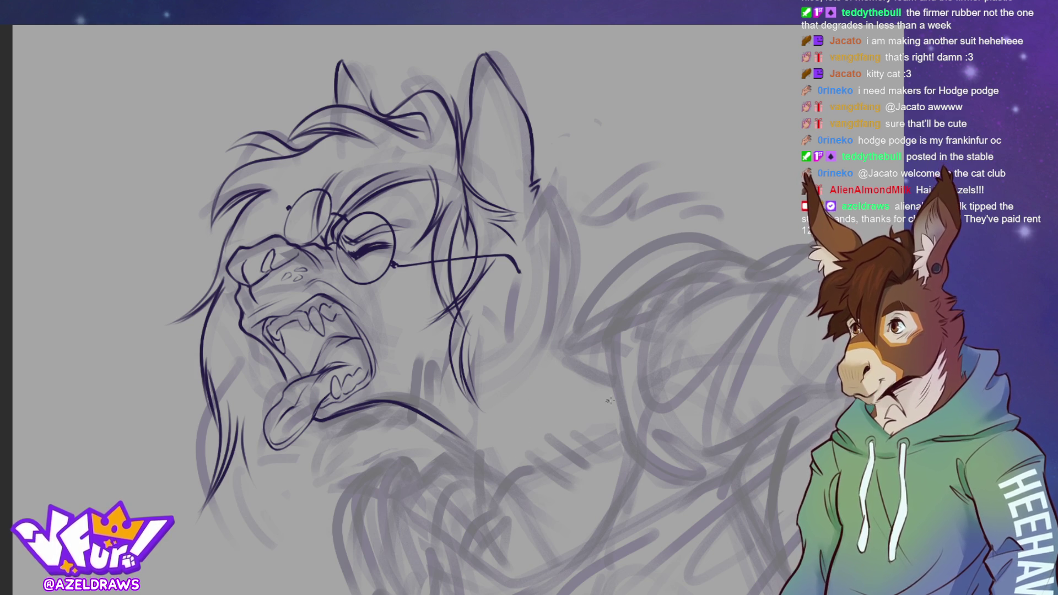
- Ink both ear tips and the right ear's inner edge, removing the hatching strokes inside it
mouse_move(487, 84)
left_mouse_down()
mouse_move(503, 203)
mouse_move(519, 209)
left_mouse_up()
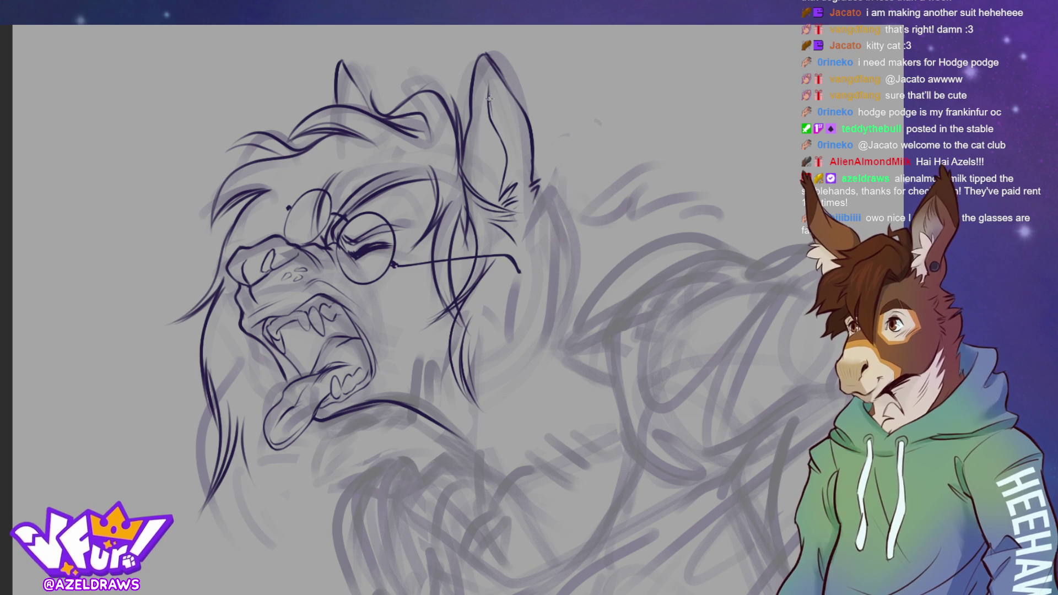
left_click_drag(480, 60, 495, 60)
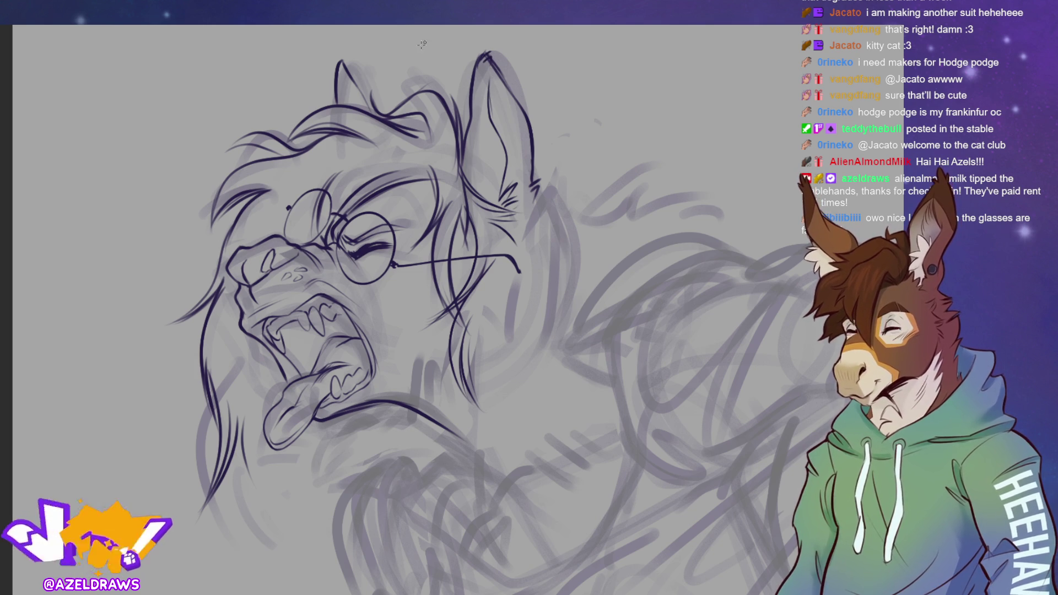
left_click_drag(338, 70, 344, 54)
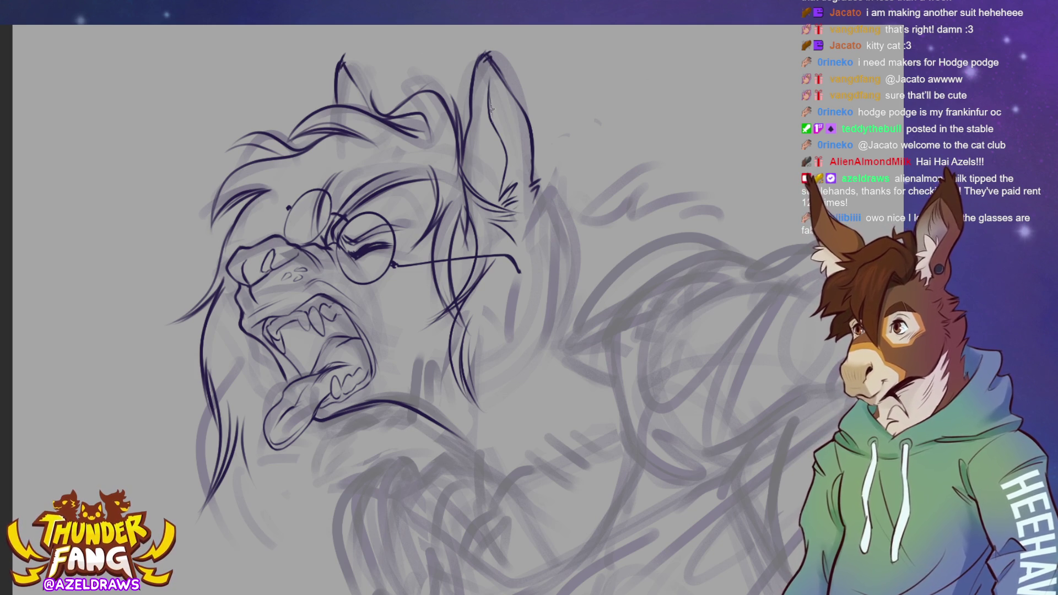
left_click_drag(491, 98, 502, 141)
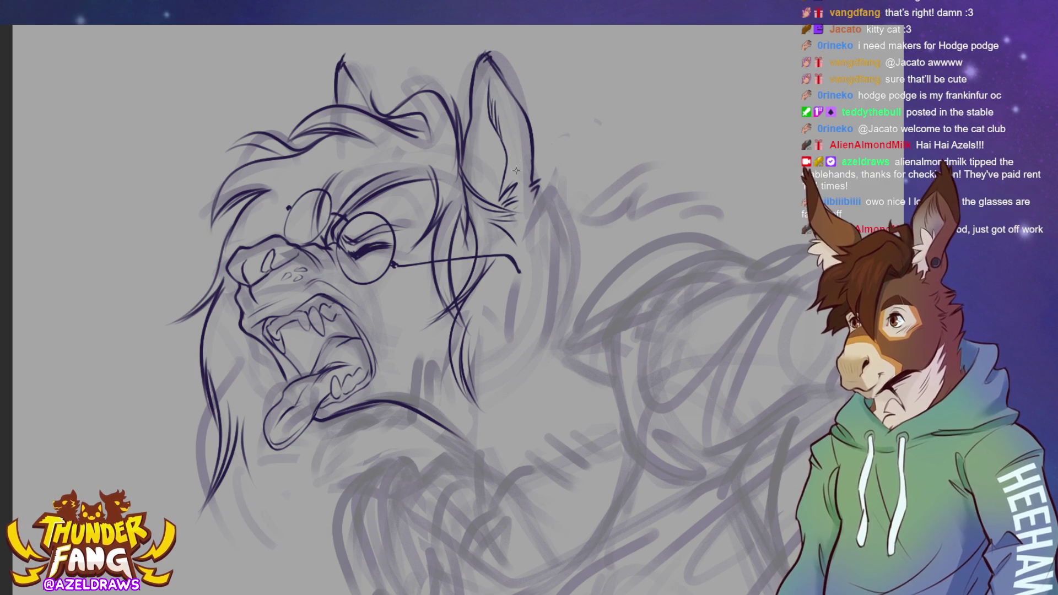
mouse_move(503, 146)
left_mouse_down()
mouse_move(520, 138)
mouse_move(503, 178)
mouse_move(535, 159)
mouse_move(514, 130)
mouse_move(513, 188)
mouse_move(528, 189)
left_mouse_up()
key("ctrl+z")
key("ctrl+z")
key("ctrl+z")
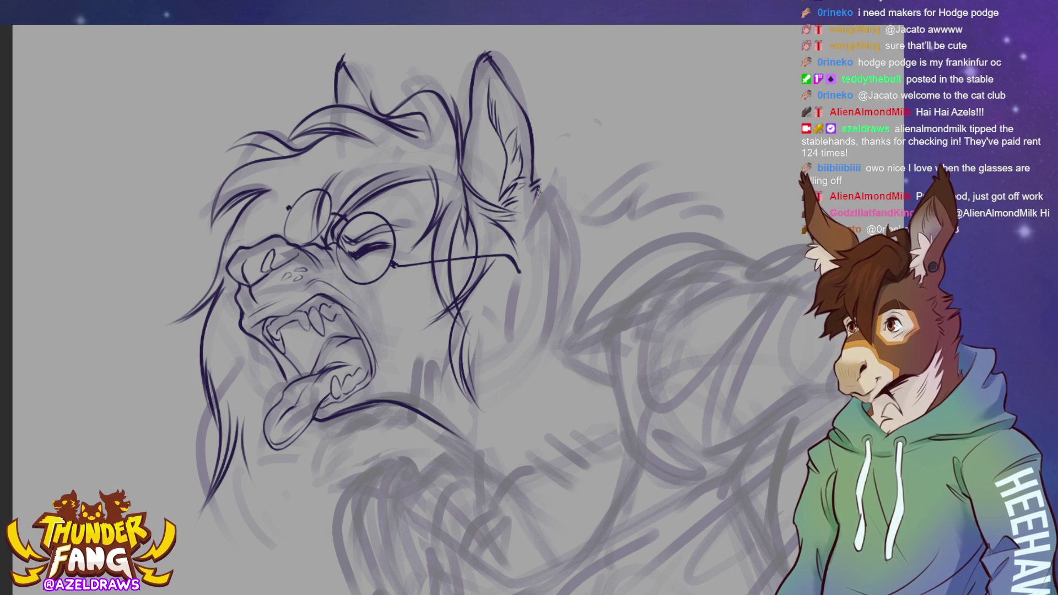
- Ink the long line down the back and side of the head behind the ear
mouse_move(529, 188)
left_mouse_down()
mouse_move(557, 215)
mouse_move(562, 270)
left_mouse_up()
mouse_move(537, 187)
left_mouse_down()
mouse_move(576, 241)
mouse_move(571, 287)
left_mouse_up()
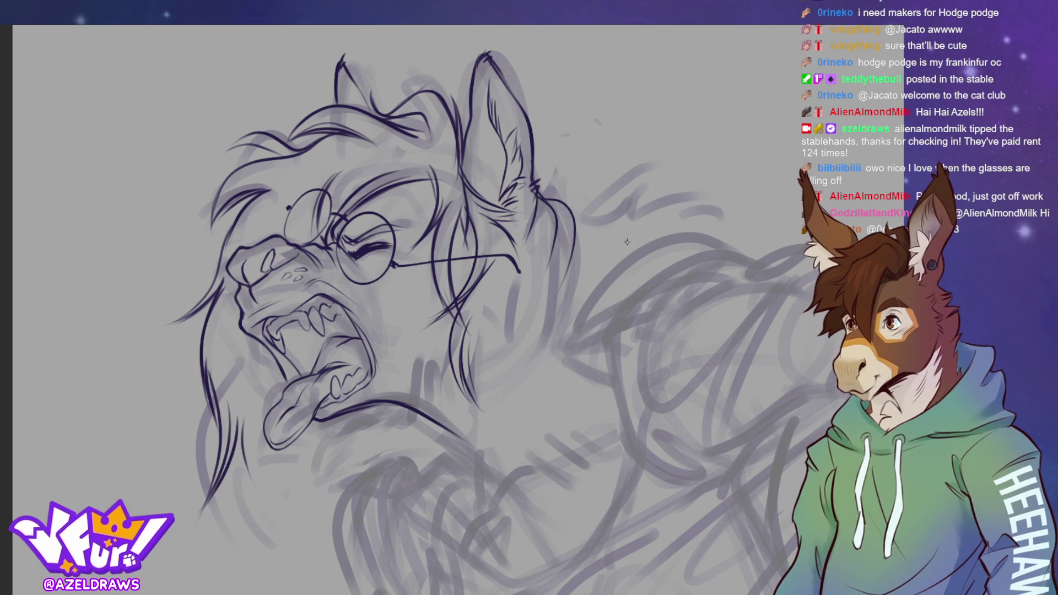
left_click_drag(549, 204, 558, 278)
mouse_move(574, 223)
left_mouse_down()
mouse_move(578, 302)
mouse_move(477, 440)
left_mouse_up()
left_click_drag(573, 305, 540, 333)
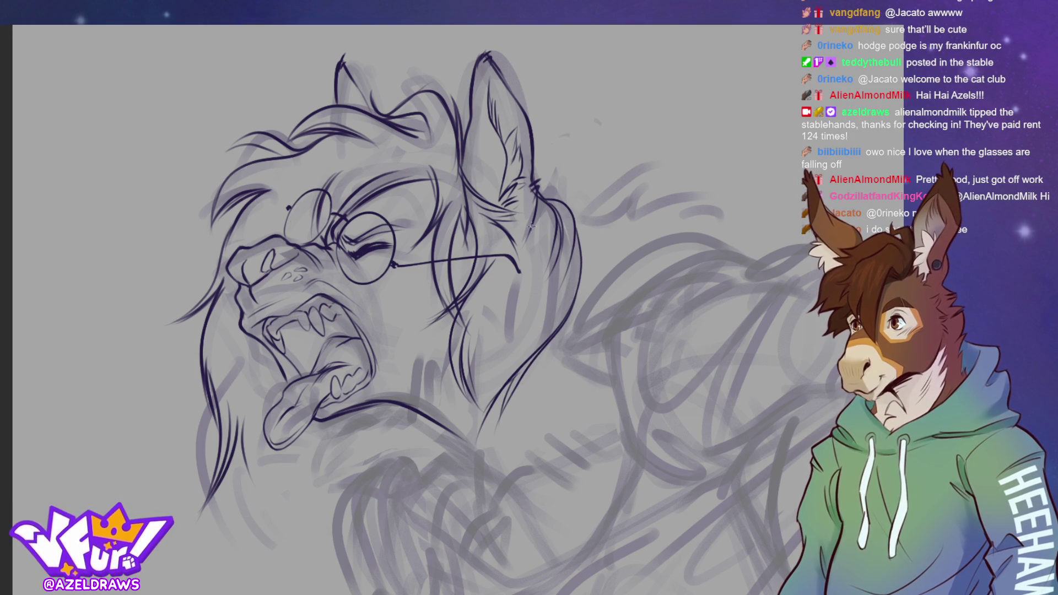
- Add thin fur strokes below the ear past the glasses arm and under the jaw, then view the whole canvas
left_click_drag(533, 223, 503, 279)
mouse_move(535, 236)
left_mouse_down()
mouse_move(502, 290)
mouse_move(477, 384)
left_mouse_up()
left_click_drag(483, 339, 460, 455)
left_click_drag(480, 363, 466, 458)
mouse_move(469, 390)
left_mouse_down()
mouse_move(481, 479)
mouse_move(479, 466)
left_mouse_up()
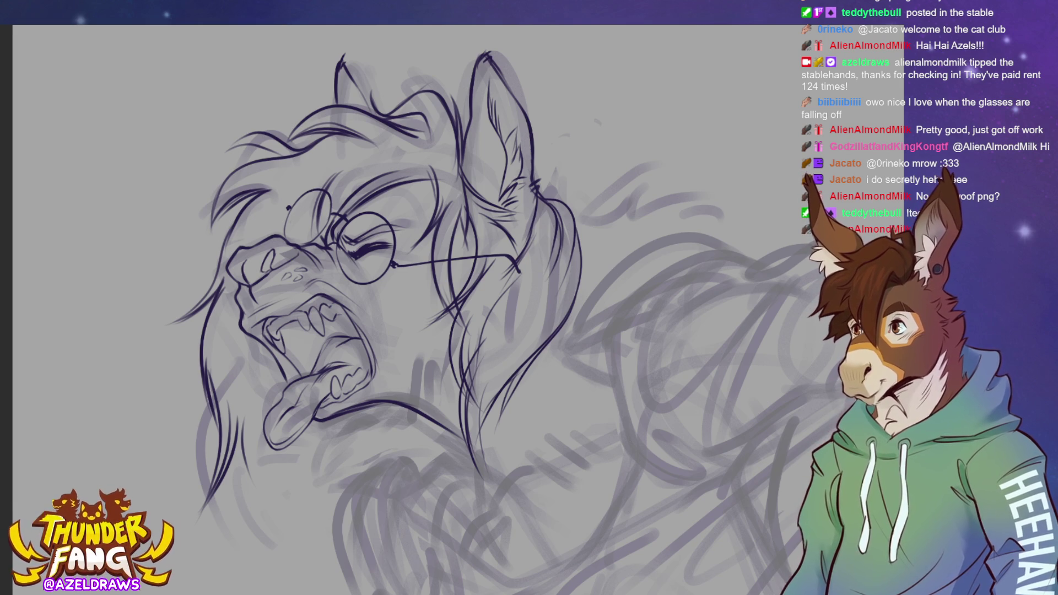
key("ctrl+0")
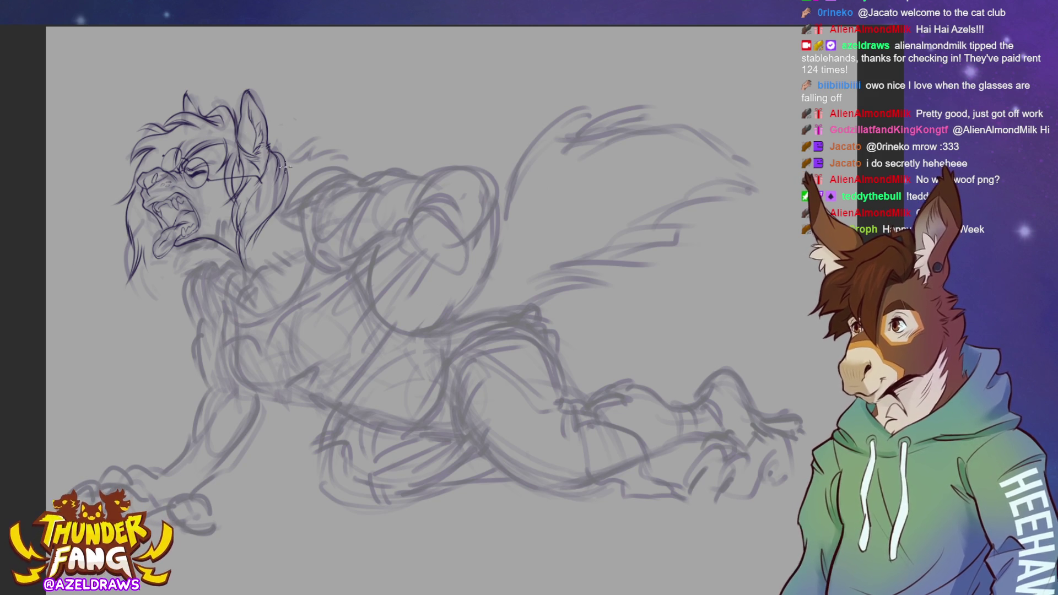
- Touch up the ear's back edge, ink fur tufts on the neck and chest, and extend the jaw's hair line
mouse_move(284, 158)
left_mouse_down()
mouse_move(308, 141)
mouse_move(349, 148)
mouse_move(362, 173)
mouse_move(364, 154)
mouse_move(353, 149)
mouse_move(345, 162)
mouse_move(360, 148)
left_mouse_up()
mouse_move(218, 205)
left_mouse_down()
mouse_move(217, 232)
mouse_move(220, 207)
mouse_move(226, 222)
mouse_move(218, 242)
mouse_move(216, 218)
mouse_move(215, 243)
mouse_move(231, 210)
mouse_move(231, 226)
left_mouse_up()
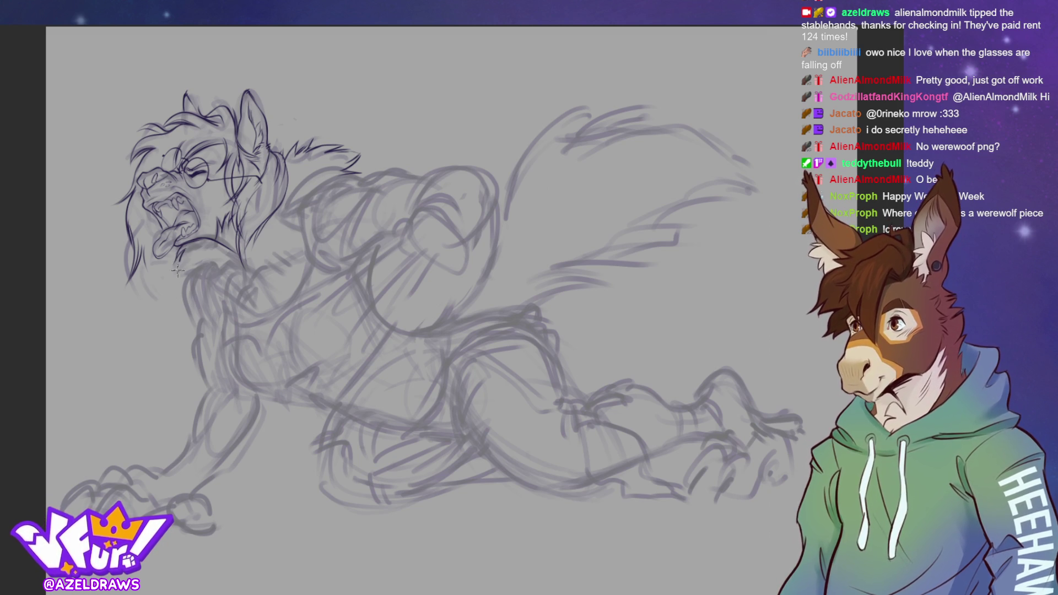
left_click_drag(178, 269, 191, 287)
mouse_move(196, 258)
left_mouse_down()
mouse_move(201, 282)
mouse_move(207, 254)
mouse_move(197, 284)
left_mouse_up()
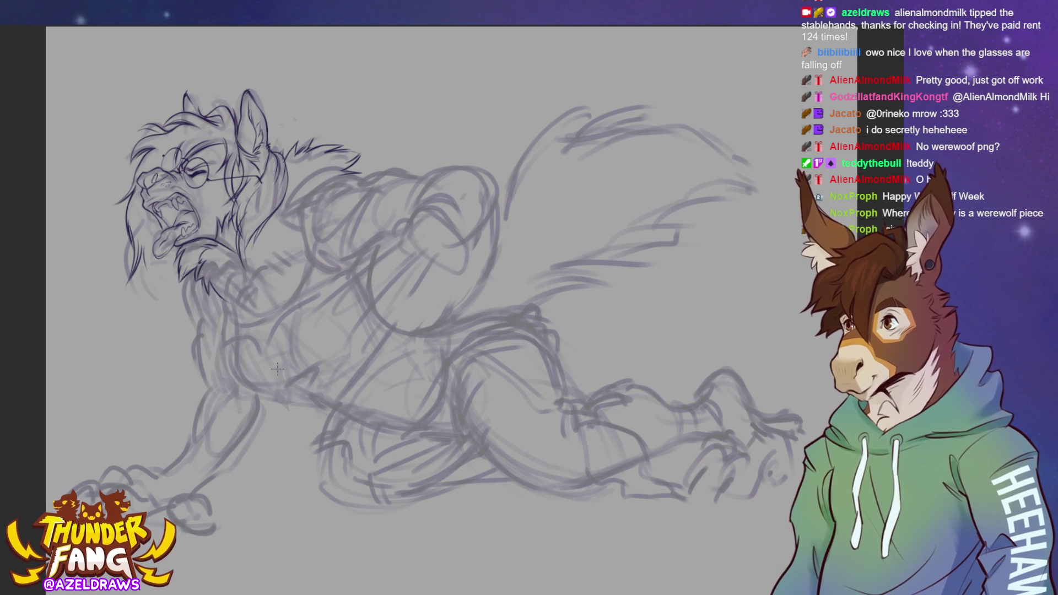
mouse_move(223, 298)
left_mouse_down()
mouse_move(228, 326)
mouse_move(252, 324)
left_mouse_up()
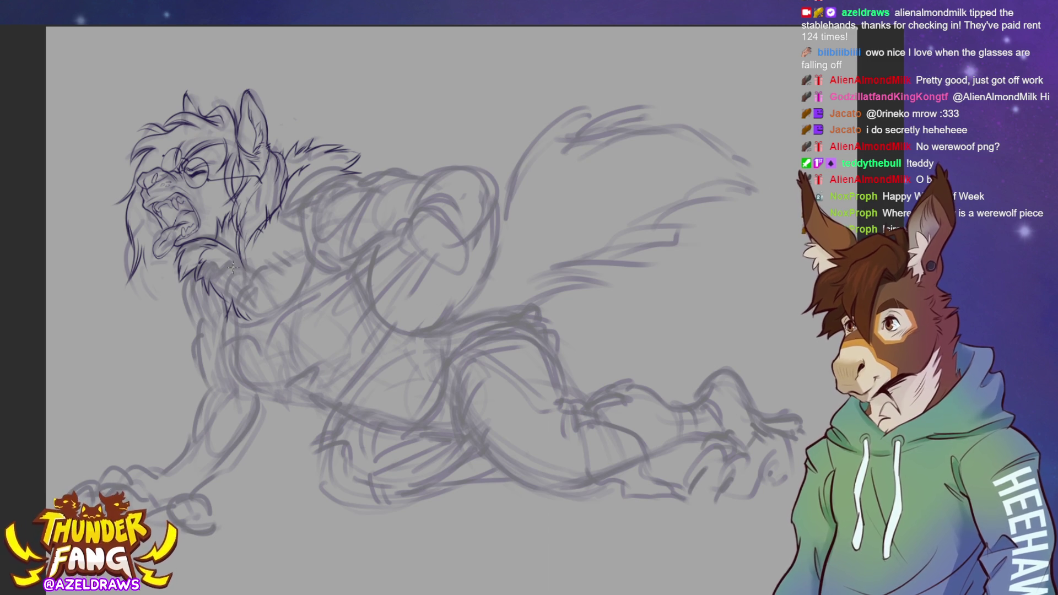
mouse_move(145, 242)
left_mouse_down()
mouse_move(160, 284)
mouse_move(150, 319)
mouse_move(166, 281)
mouse_move(176, 298)
mouse_move(188, 274)
left_mouse_up()
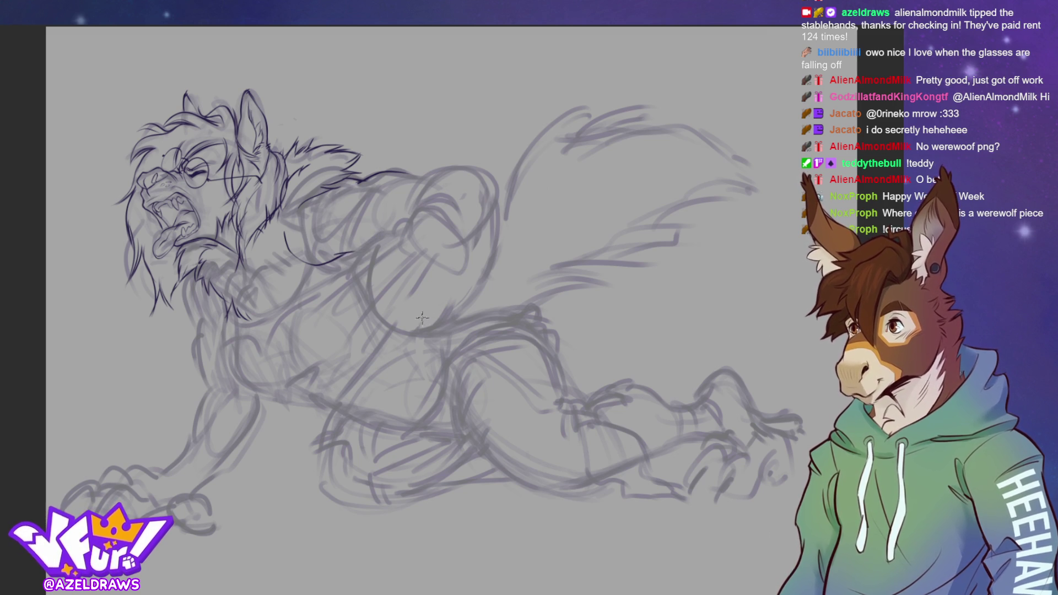
key("ctrl+z")
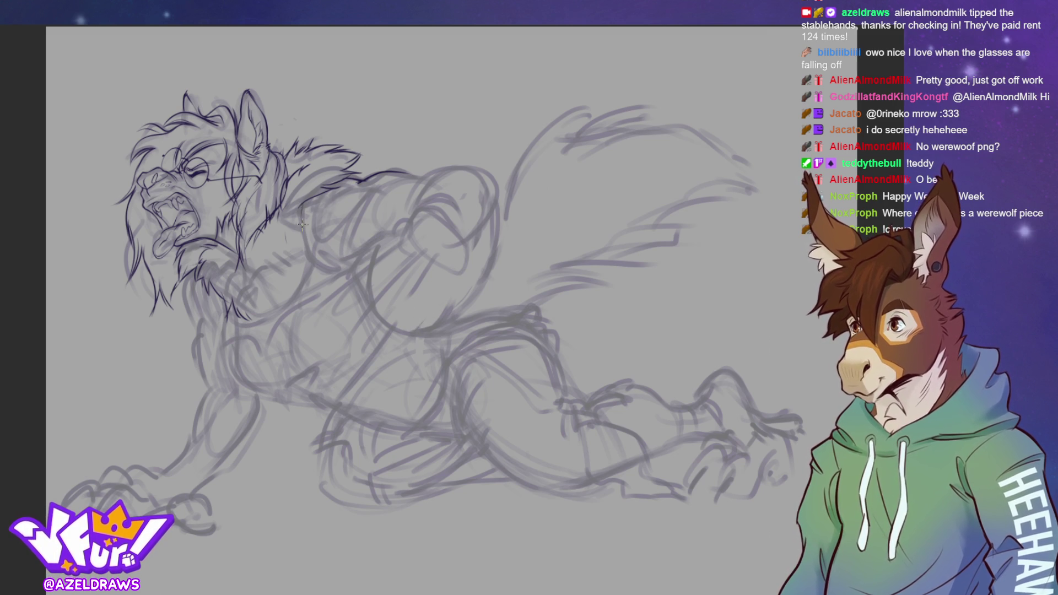
- Ink the shoulder curve and the upper arm outline, retrying the shoulder stroke until it fits
left_click_drag(302, 232, 314, 262)
mouse_move(302, 217)
left_mouse_down()
mouse_move(312, 270)
mouse_move(301, 301)
left_mouse_up()
key("ctrl+z")
mouse_move(302, 214)
left_mouse_down()
mouse_move(310, 269)
mouse_move(292, 303)
mouse_move(307, 219)
mouse_move(312, 242)
left_mouse_up()
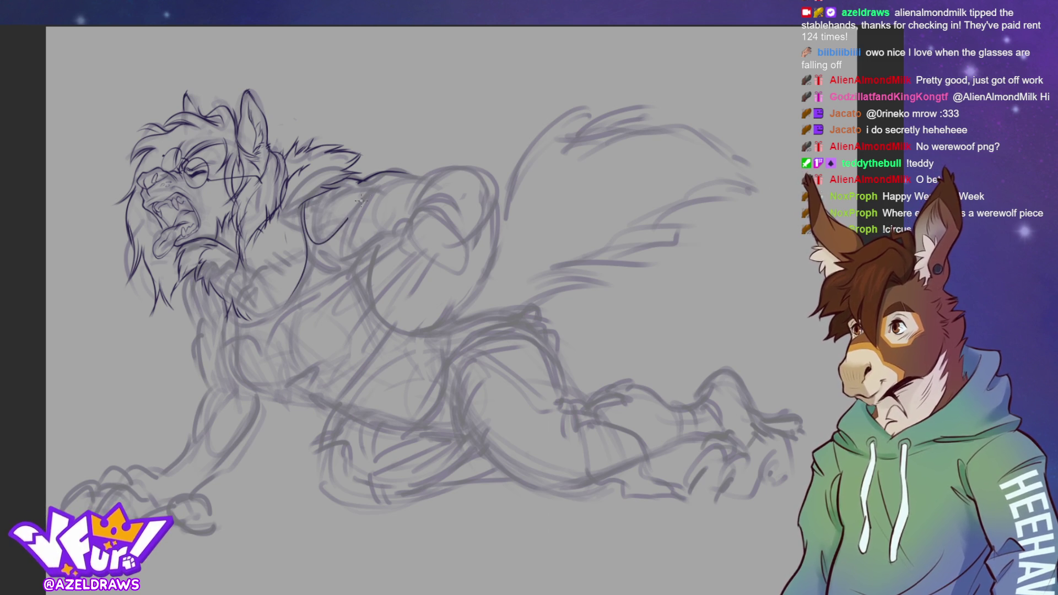
key("ctrl+z")
mouse_move(304, 199)
left_mouse_down()
mouse_move(317, 246)
mouse_move(365, 183)
mouse_move(308, 221)
mouse_move(325, 247)
left_mouse_up()
key("ctrl+z")
mouse_move(356, 194)
left_mouse_down()
mouse_move(342, 242)
mouse_move(358, 266)
left_mouse_up()
mouse_move(359, 184)
left_mouse_down()
mouse_move(349, 267)
mouse_move(361, 256)
mouse_move(329, 251)
mouse_move(362, 267)
mouse_move(331, 270)
left_mouse_up()
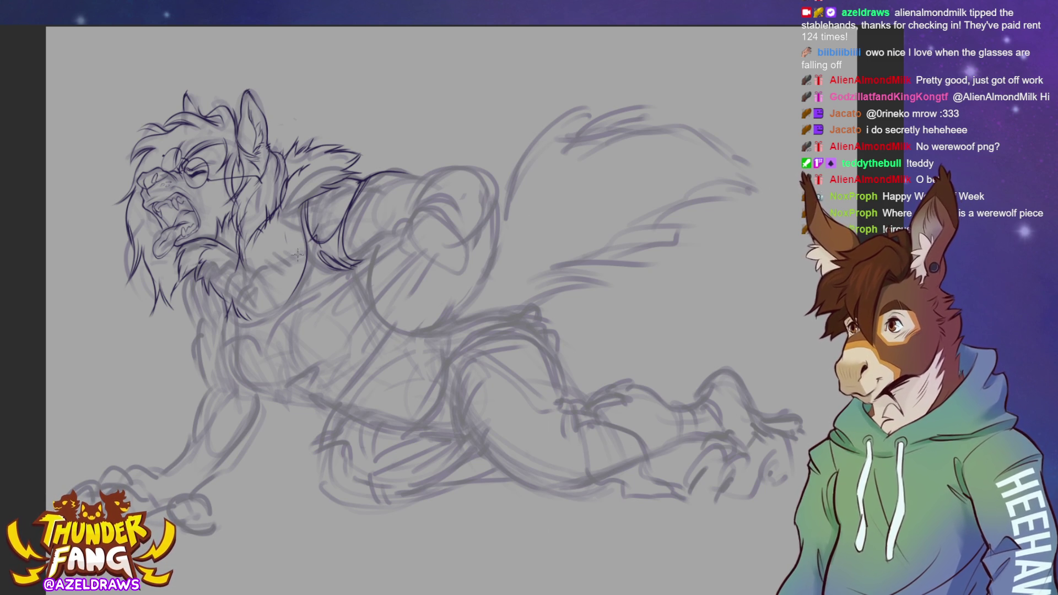
- Add small marks near the neck and diagonal lines across the upper chest
mouse_move(281, 258)
left_mouse_down()
mouse_move(298, 263)
mouse_move(302, 248)
mouse_move(244, 330)
left_mouse_up()
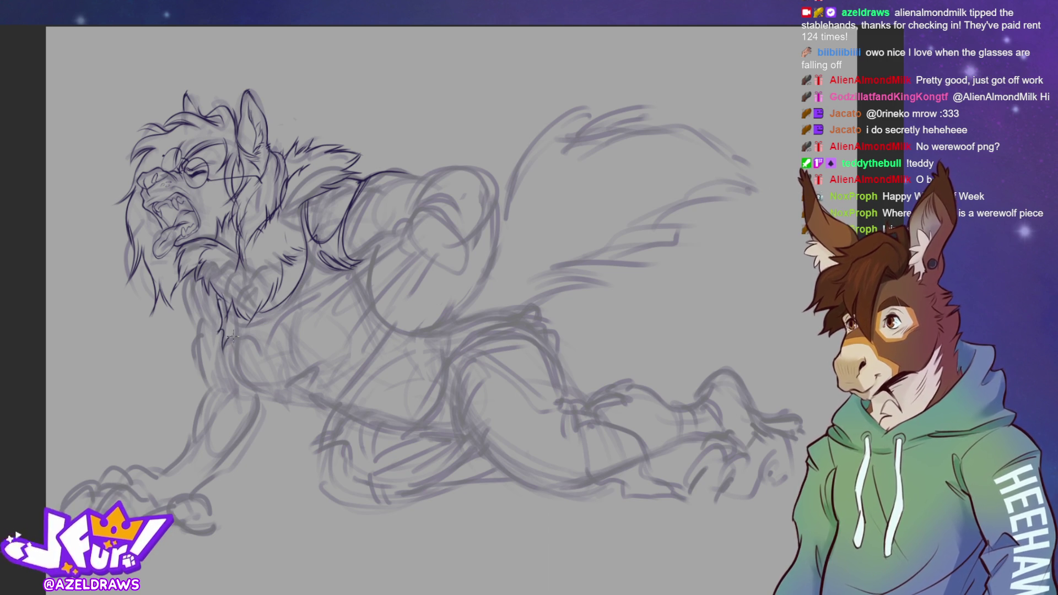
mouse_move(241, 332)
left_mouse_down()
mouse_move(253, 324)
mouse_move(278, 368)
mouse_move(283, 318)
mouse_move(411, 227)
mouse_move(312, 298)
left_mouse_up()
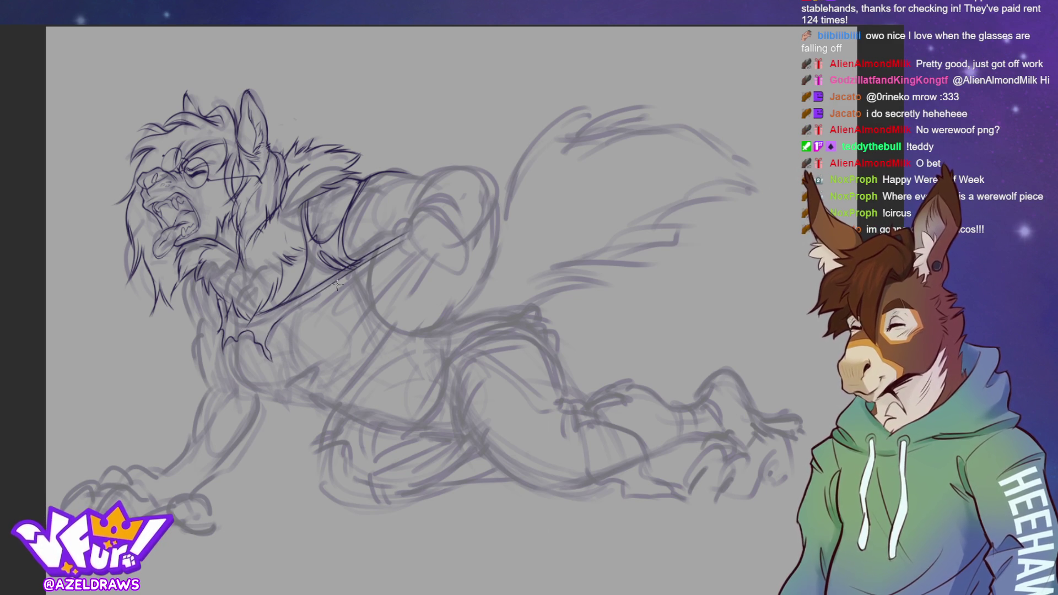
left_click_drag(406, 242, 344, 309)
left_click_drag(398, 251, 330, 318)
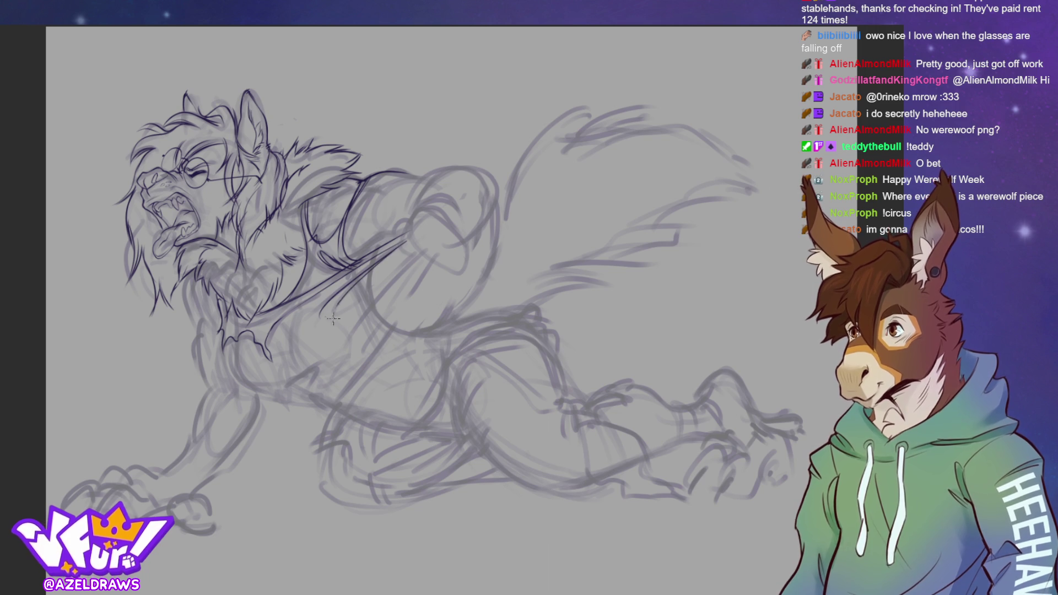
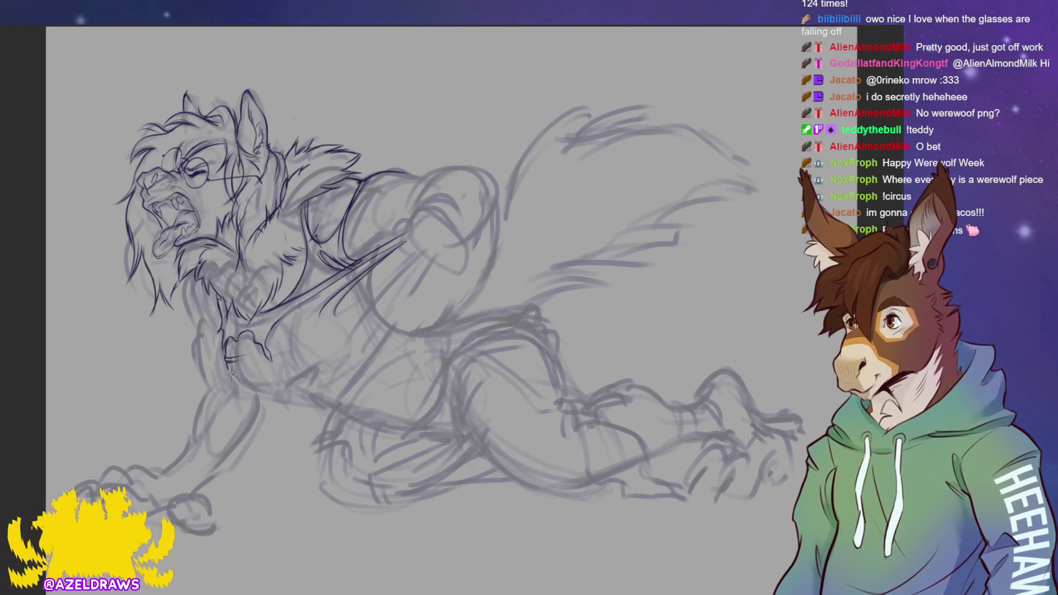
- Ink the torn shirt edge across the lower chest, redrawing strokes that went wrong
mouse_move(225, 355)
left_mouse_down()
mouse_move(243, 388)
mouse_move(272, 378)
left_mouse_up()
key("ctrl+z")
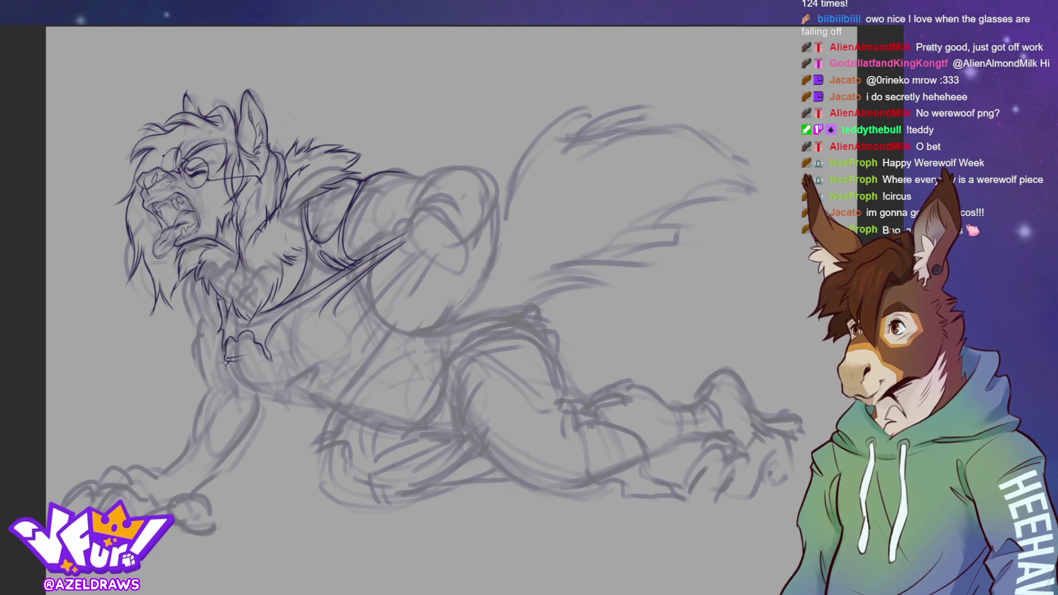
mouse_move(225, 362)
left_mouse_down()
mouse_move(242, 387)
mouse_move(284, 389)
left_mouse_up()
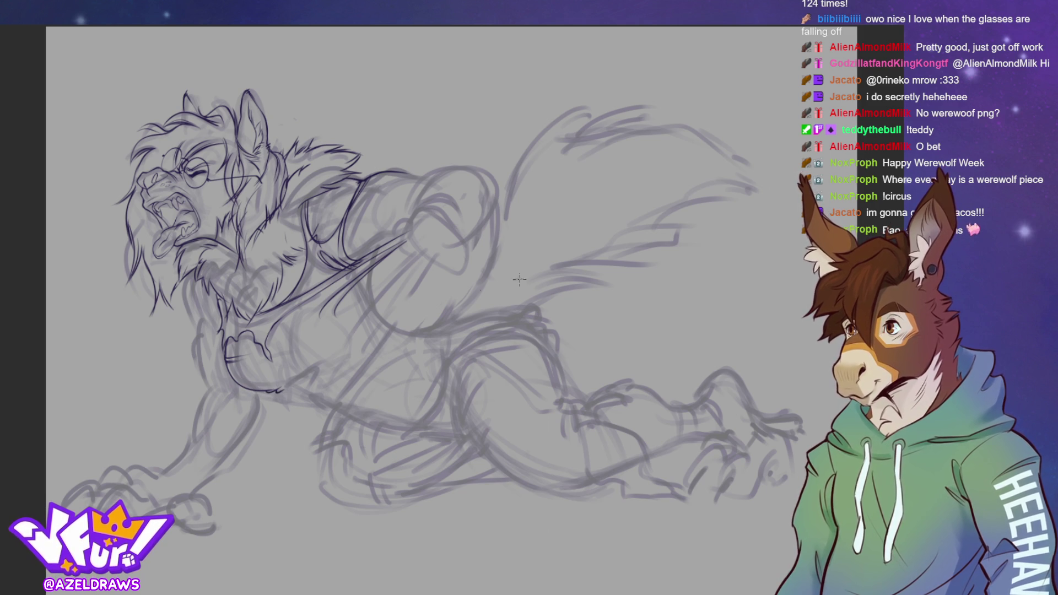
mouse_move(297, 355)
left_mouse_down()
mouse_move(249, 366)
mouse_move(306, 342)
left_mouse_up()
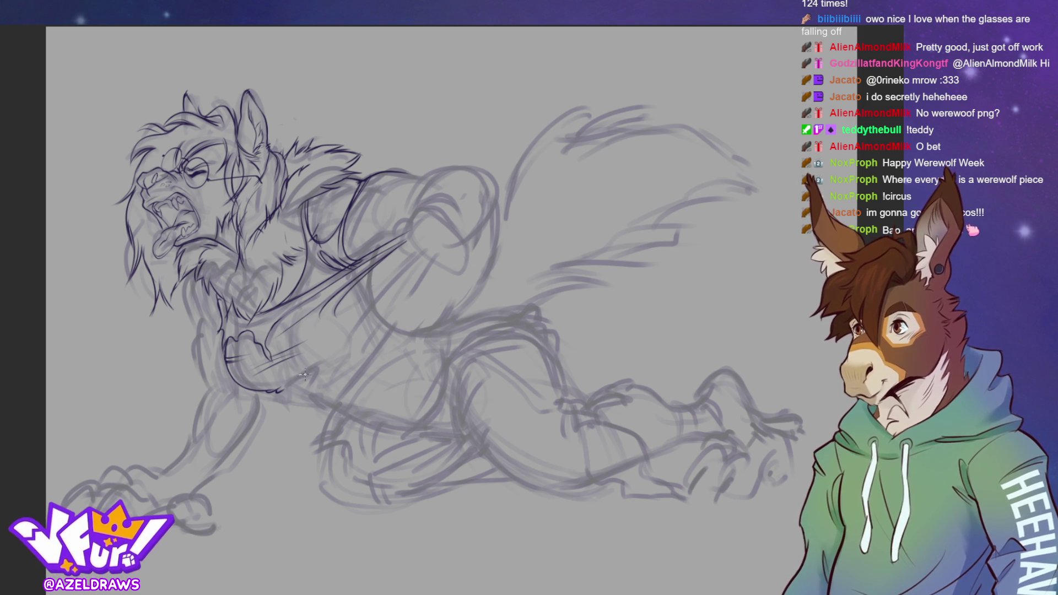
mouse_move(295, 381)
left_mouse_down()
mouse_move(313, 372)
mouse_move(322, 391)
left_mouse_up()
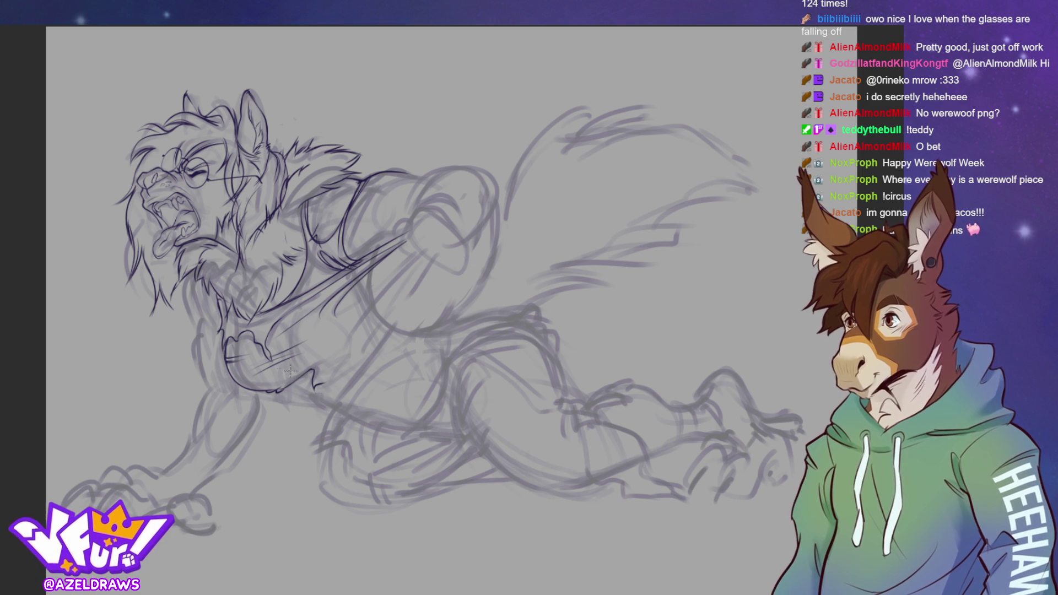
key("ctrl+z")
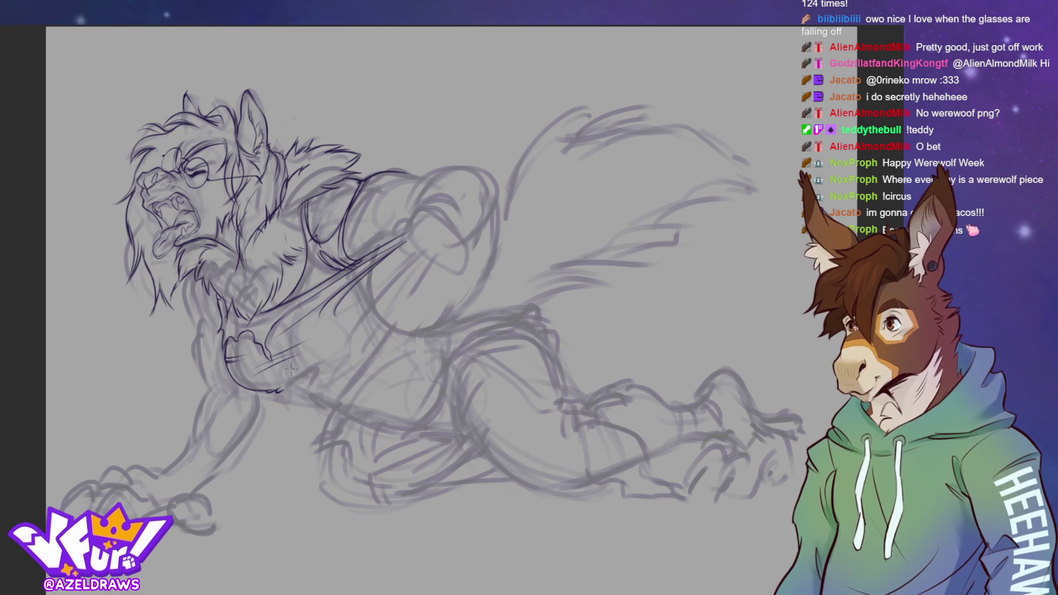
mouse_move(281, 386)
left_mouse_down()
mouse_move(307, 372)
mouse_move(328, 377)
left_mouse_up()
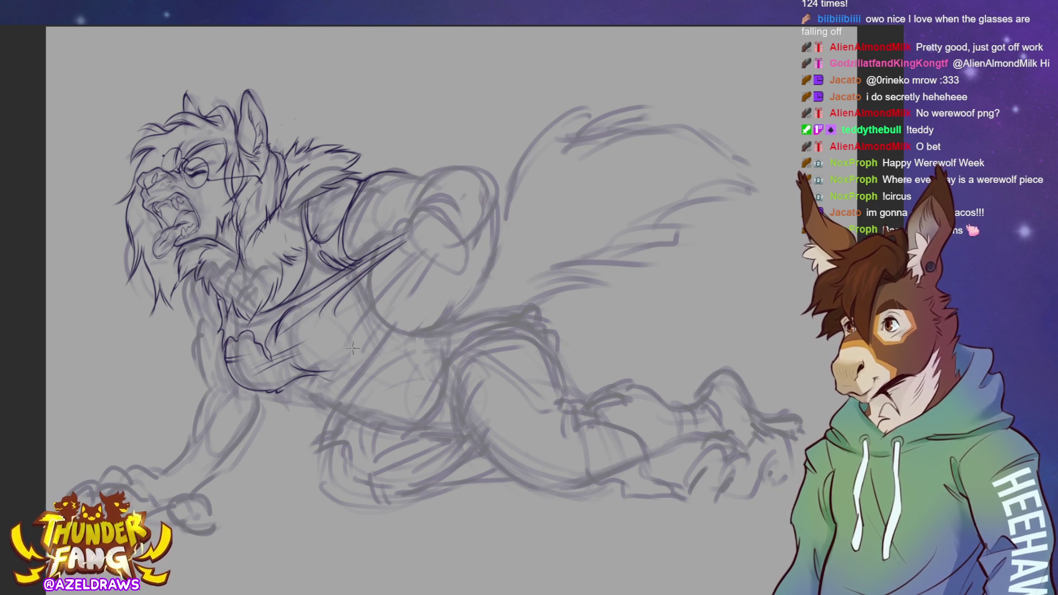
- Draw diagonal rip lines down from the shoulder and start the chest-to-belly curve
mouse_move(408, 261)
left_mouse_down()
mouse_move(334, 323)
mouse_move(365, 313)
mouse_move(353, 346)
left_mouse_up()
left_click_drag(422, 261, 361, 345)
left_click_drag(420, 268, 337, 396)
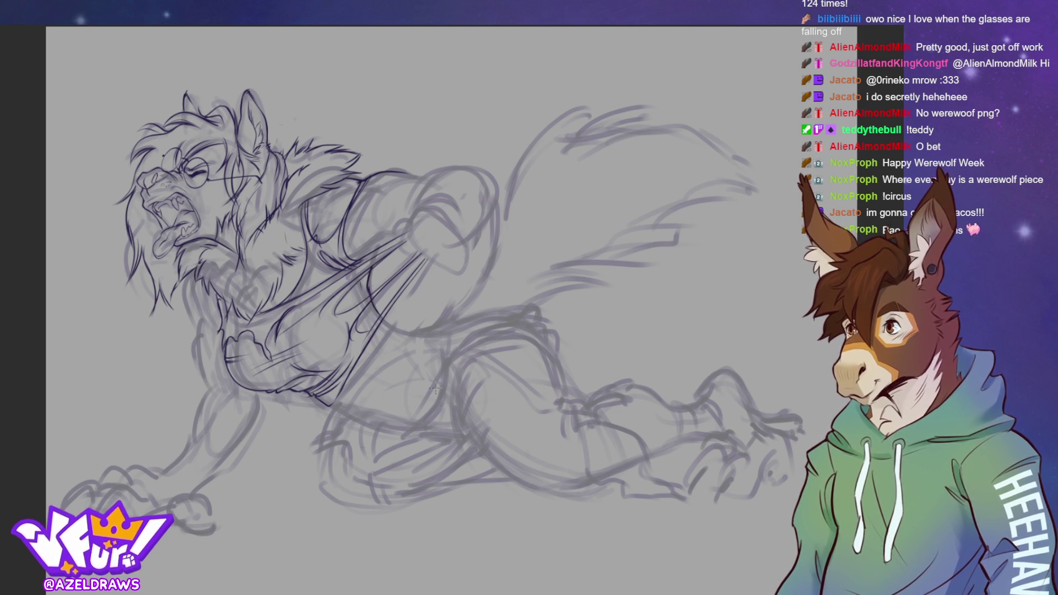
mouse_move(379, 311)
left_mouse_down()
mouse_move(392, 328)
mouse_move(453, 333)
left_mouse_up()
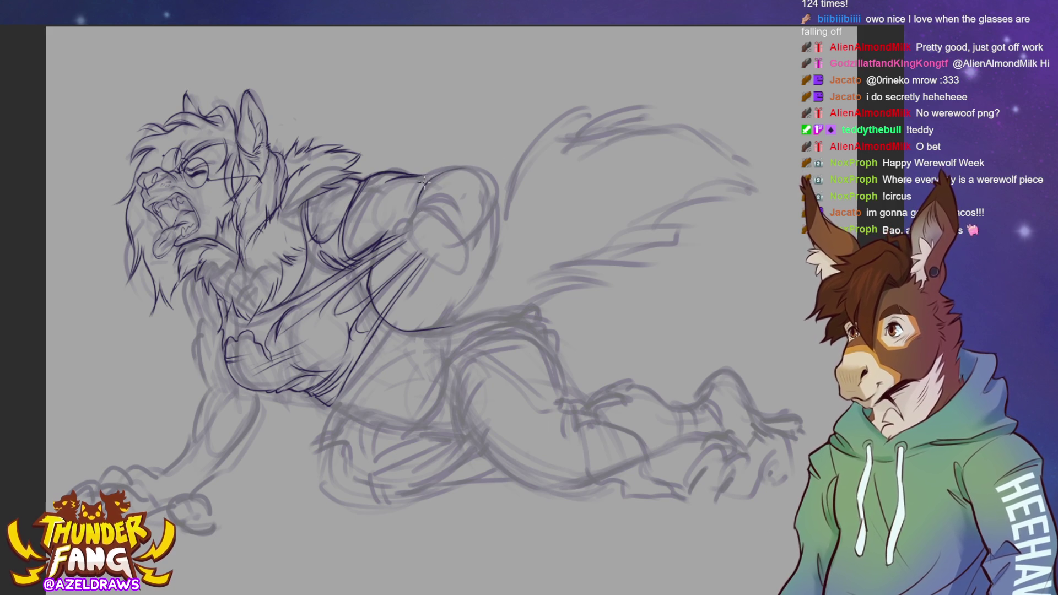
- Ink the top edge of the raised shoulder and carry its outline down the outer side
mouse_move(426, 176)
left_mouse_down()
mouse_move(480, 166)
mouse_move(491, 190)
left_mouse_up()
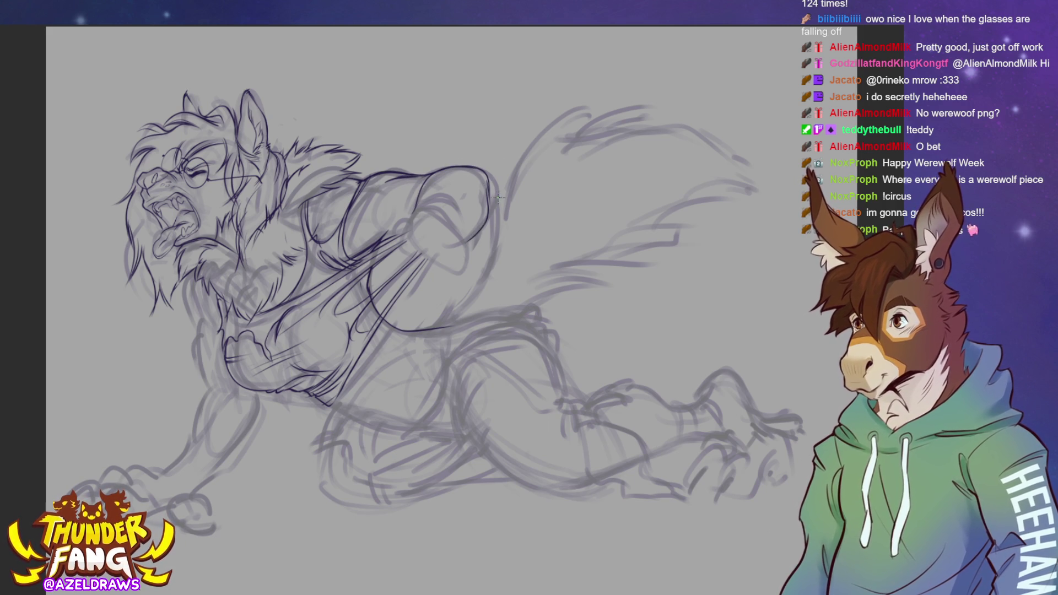
left_click_drag(487, 177, 466, 236)
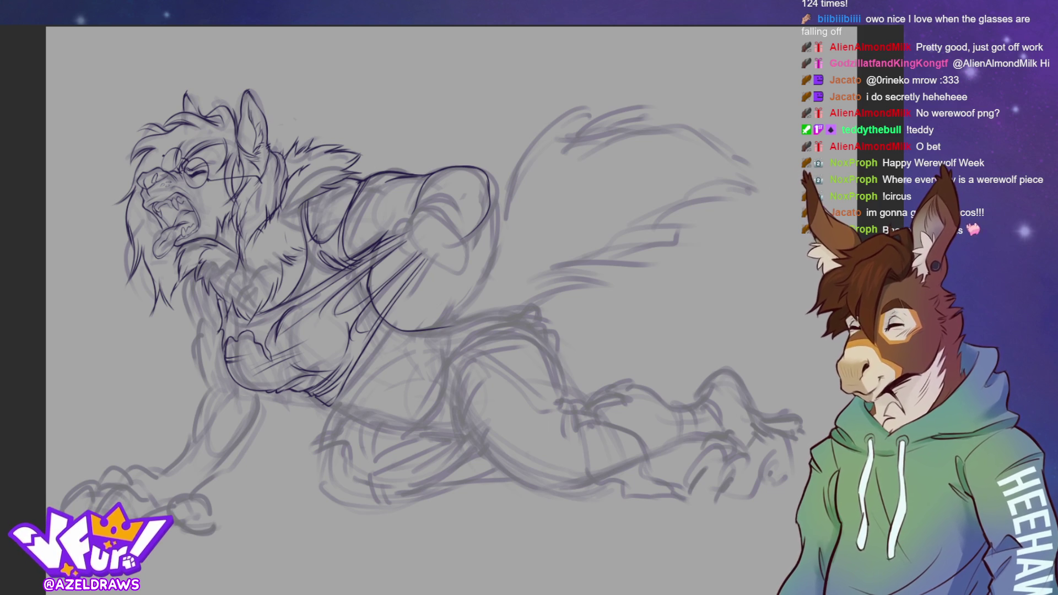
- Ink fur strokes down the neck and chest, then start the foreleg outline toward the paw
mouse_move(192, 269)
left_mouse_down()
mouse_move(170, 325)
mouse_move(197, 344)
mouse_move(206, 386)
left_mouse_up()
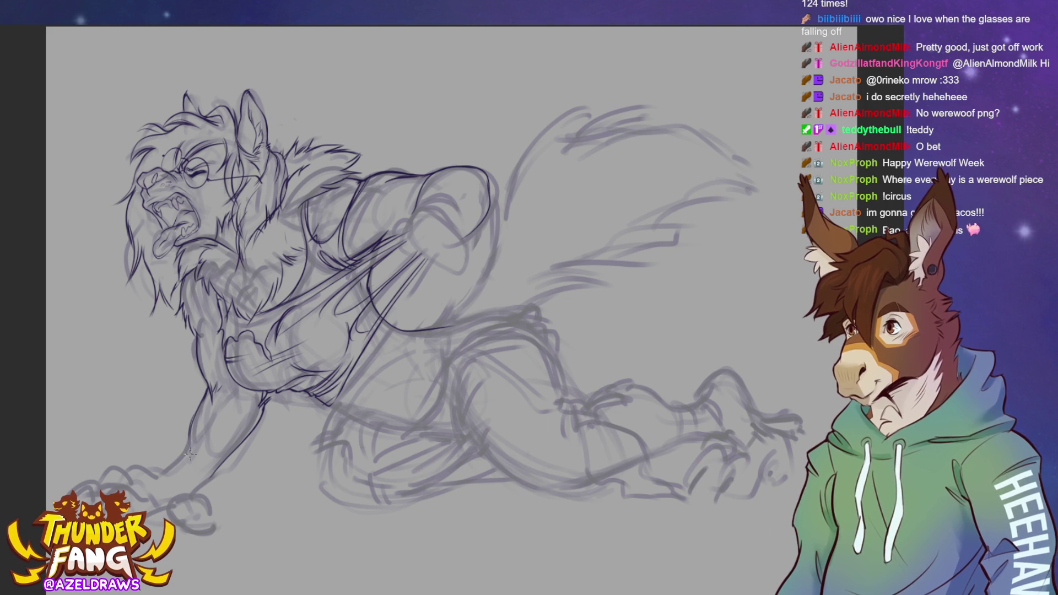
left_click_drag(185, 449, 164, 475)
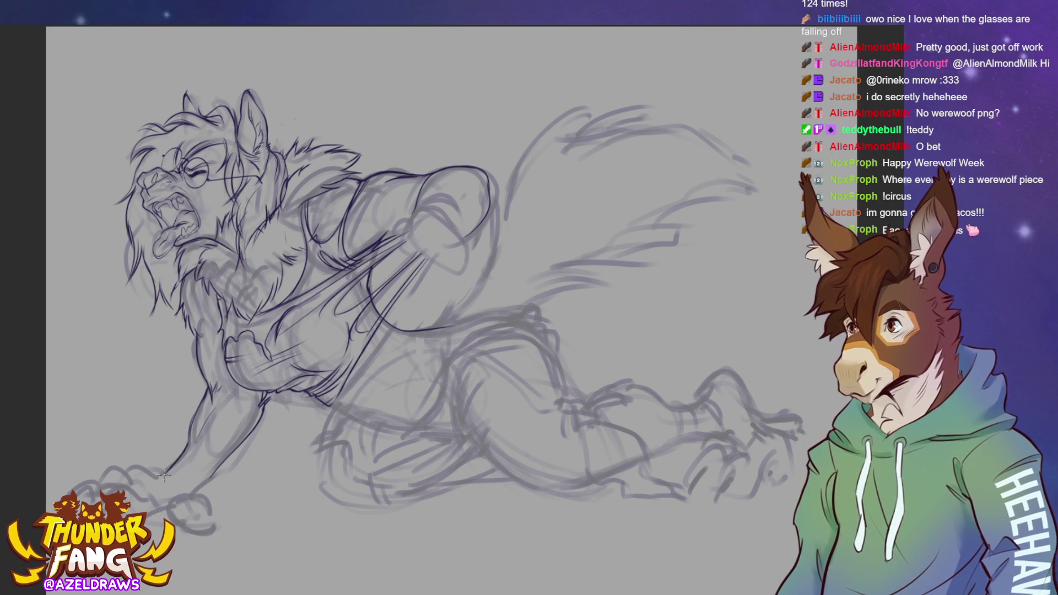
left_click_drag(262, 412, 200, 495)
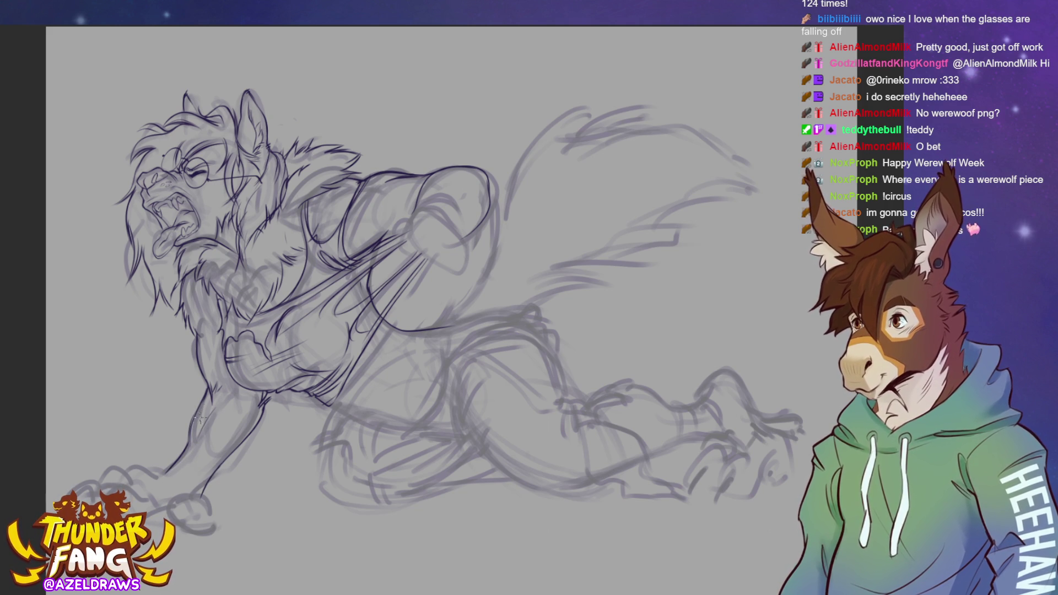
- Ink another contour line along the planted foreleg
left_click_drag(223, 394, 212, 435)
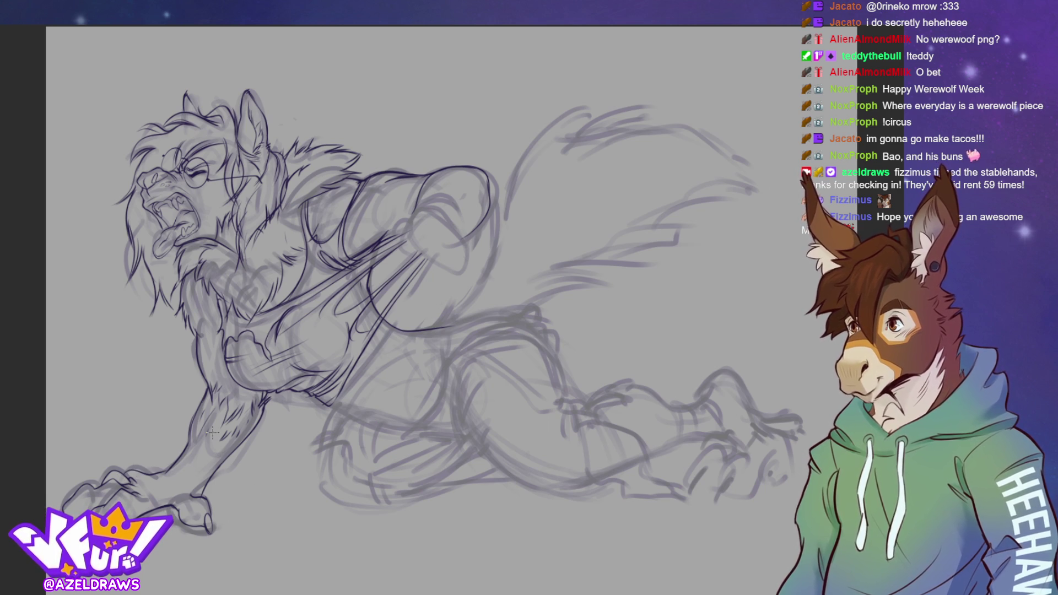
- Pan down to the front paw and ink the tip of its claw
left_click_drag(59, 280, 94, 217)
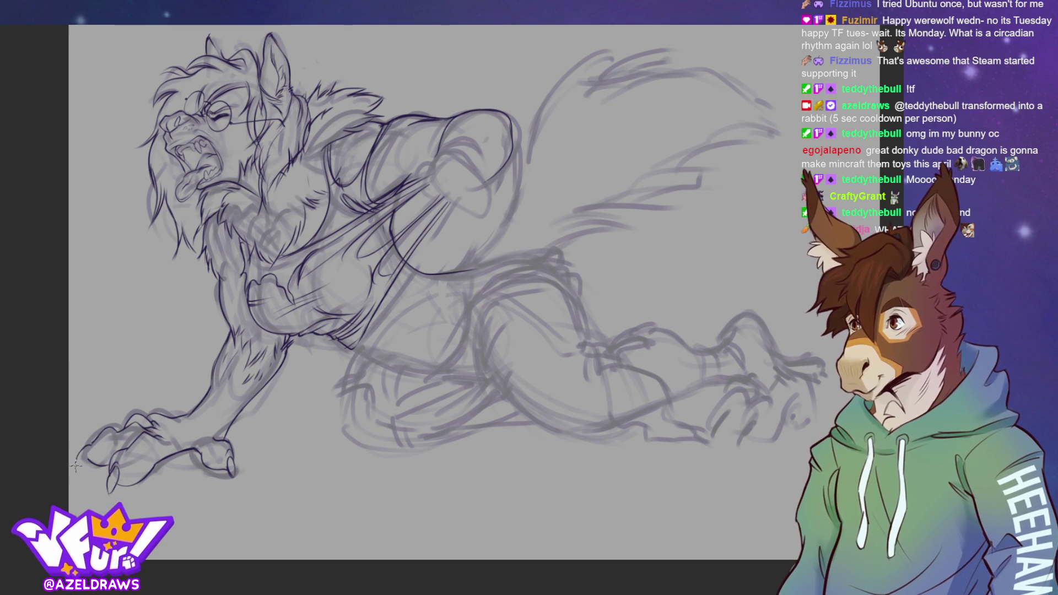
left_click_drag(87, 445, 79, 465)
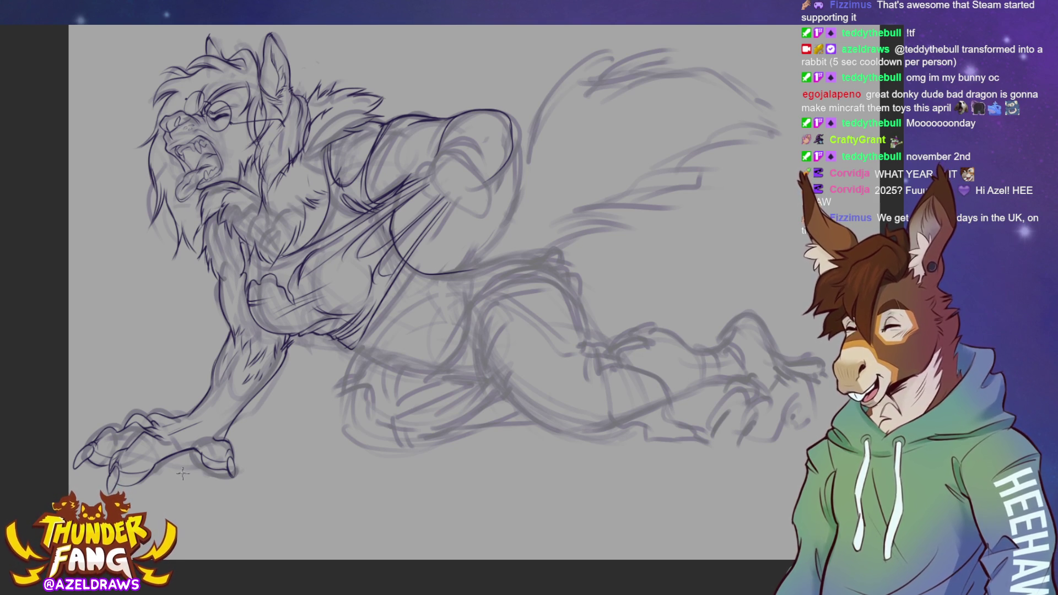
- Add short hatching strokes along the claw and forearm
mouse_move(188, 414)
left_mouse_down()
mouse_move(165, 439)
mouse_move(184, 411)
mouse_move(205, 409)
mouse_move(206, 422)
left_mouse_up()
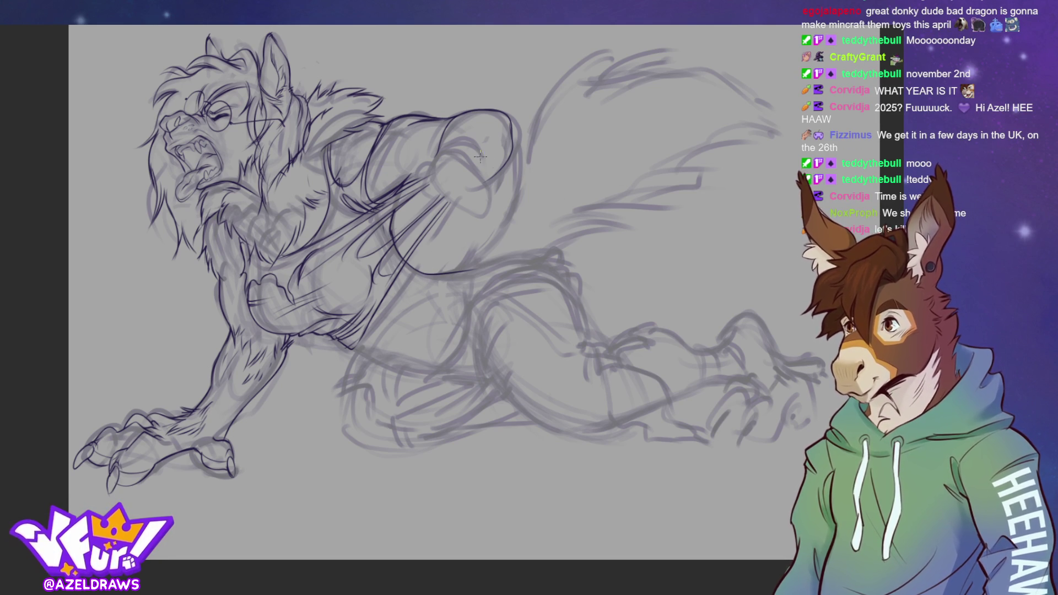
- Ink the raised upper arm, the line below the elbow and the torn shirt edge there
left_click_drag(424, 270, 495, 232)
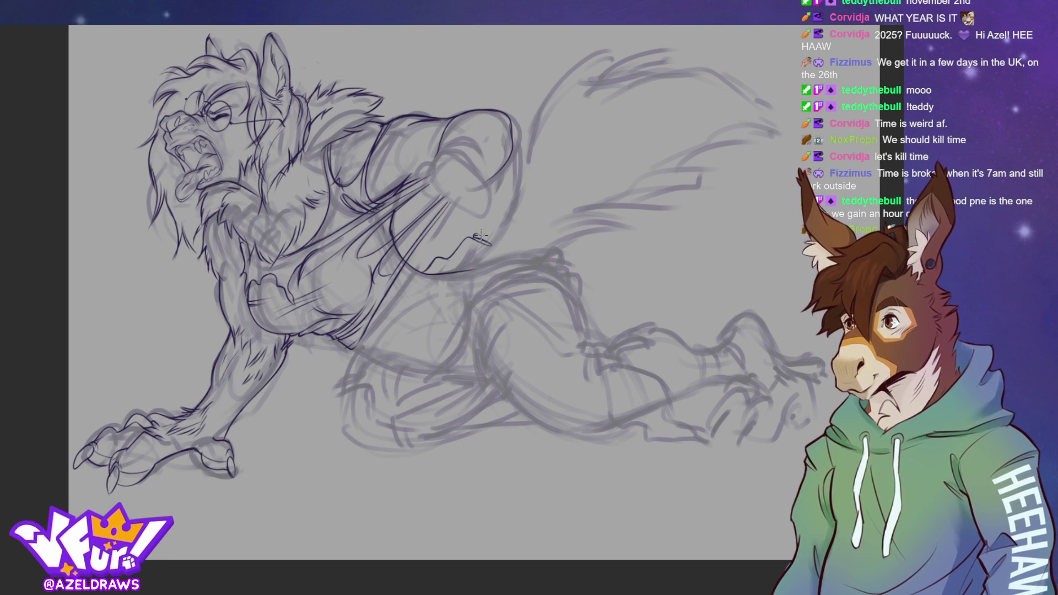
mouse_move(474, 239)
left_mouse_down()
mouse_move(513, 199)
mouse_move(583, 284)
left_mouse_up()
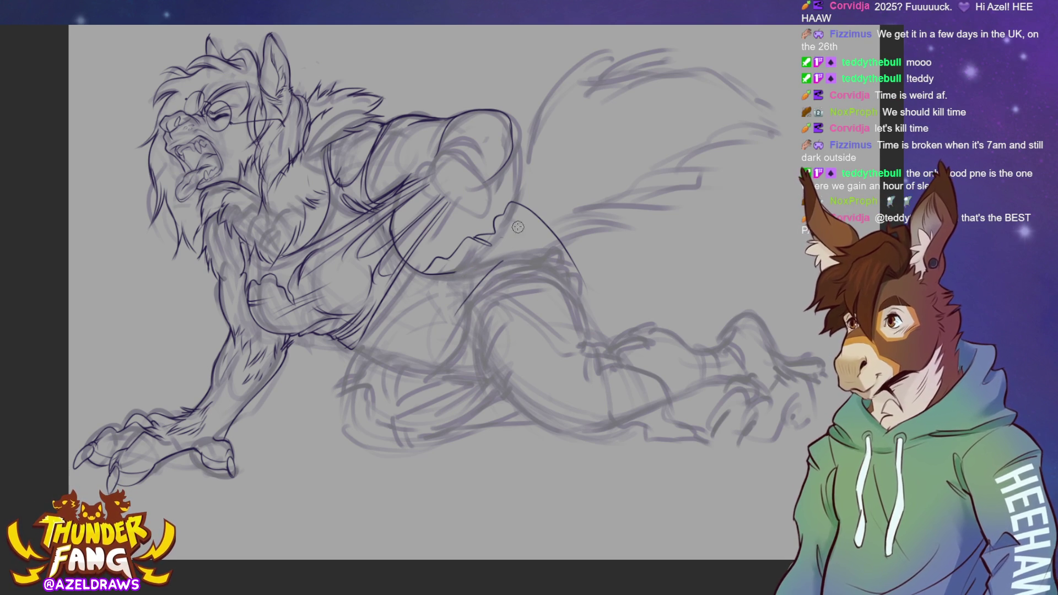
mouse_move(455, 300)
left_mouse_down()
mouse_move(458, 256)
mouse_move(472, 268)
left_mouse_up()
mouse_move(509, 236)
left_mouse_down()
mouse_move(486, 254)
mouse_move(478, 280)
mouse_move(516, 261)
left_mouse_up()
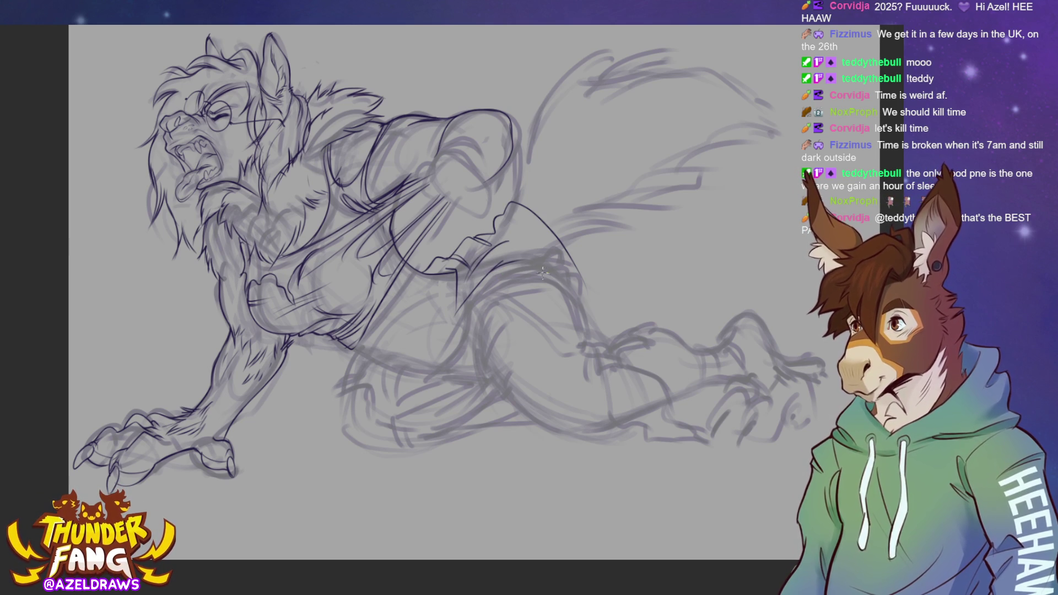
- Ink the back leg's lower thigh line and the shin contours
left_click_drag(498, 215, 529, 236)
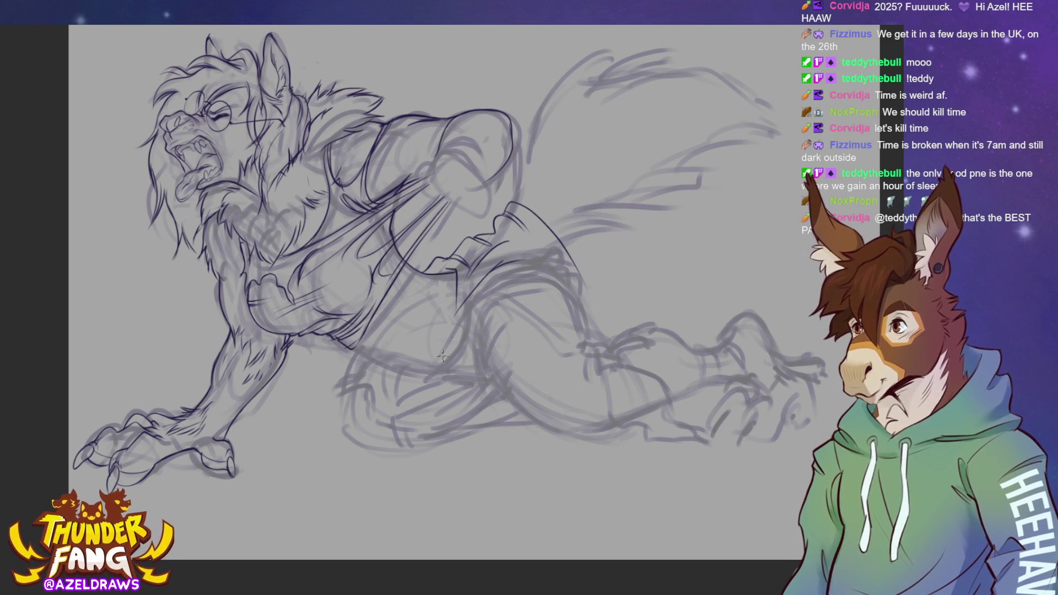
mouse_move(352, 344)
left_mouse_down()
mouse_move(392, 367)
mouse_move(500, 368)
left_mouse_up()
left_click_drag(461, 281, 412, 375)
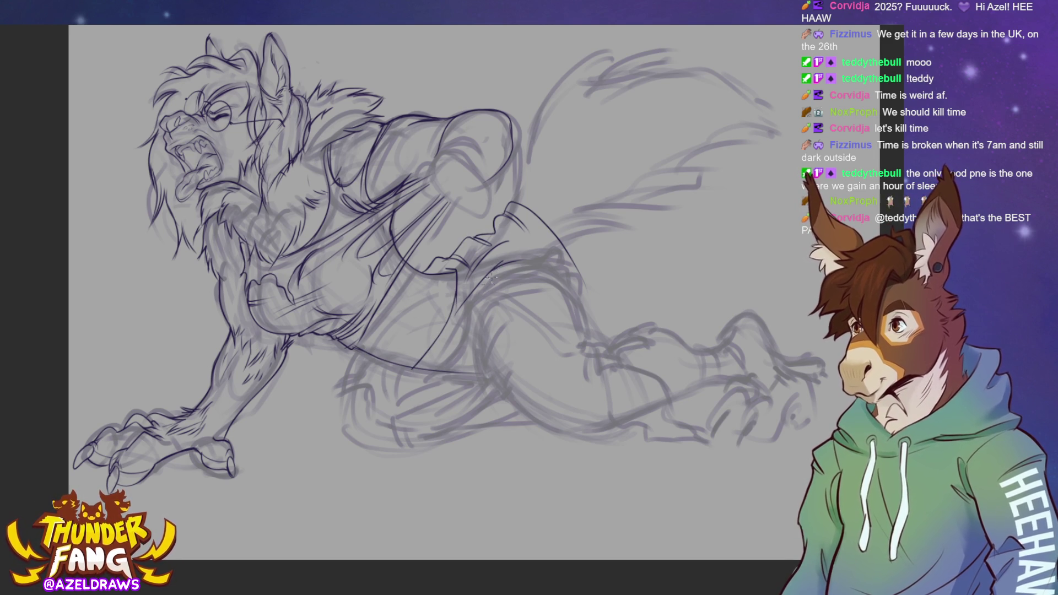
left_click_drag(494, 266, 429, 368)
left_click_drag(452, 278, 425, 363)
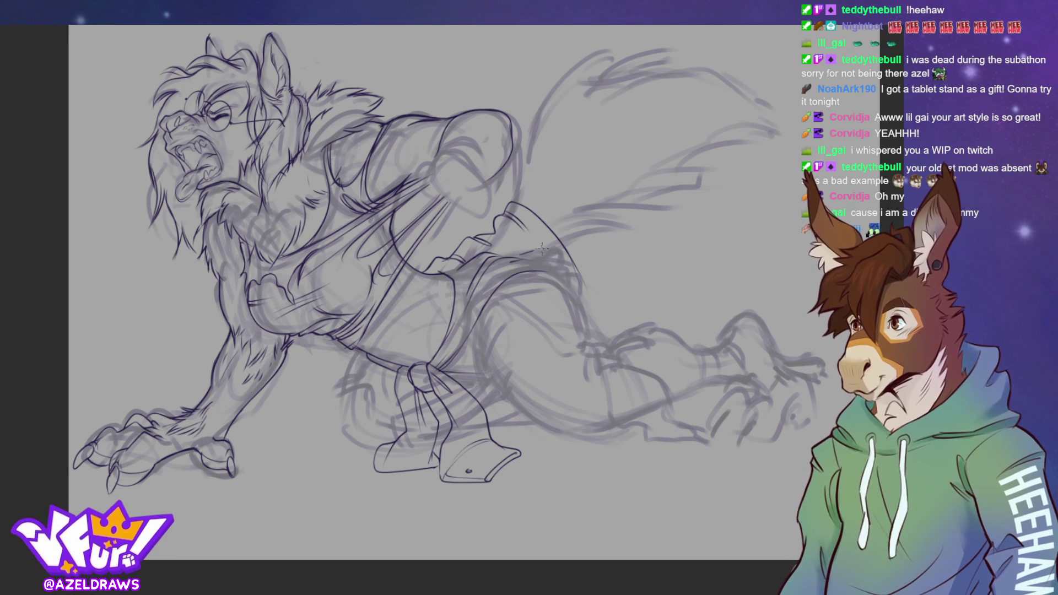
- Extend the back leg's curve further down toward the foot
left_click_drag(579, 274, 587, 317)
left_click_drag(549, 272, 583, 309)
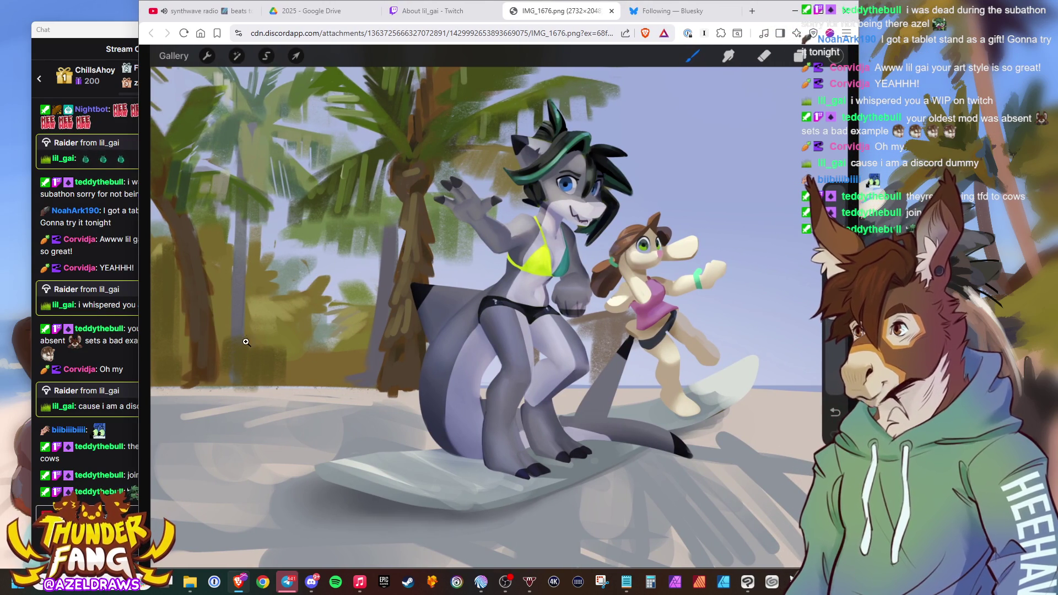
- Move the stream chat window aside while viewing the shared surfing image
left_click_drag(100, 31, 0, 39)
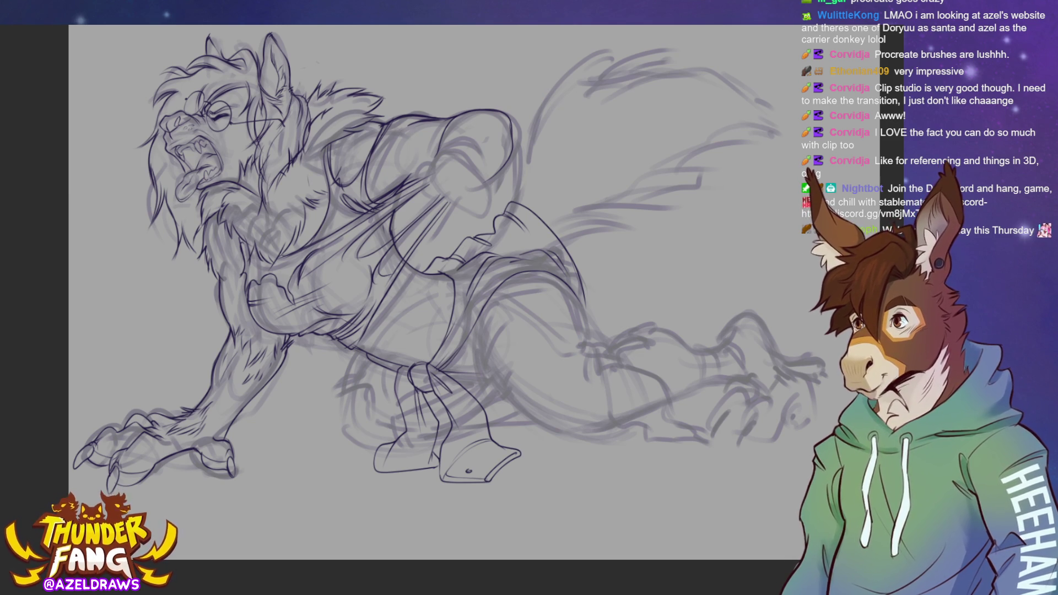
- Shift the view slightly and draw firmer lines along the rear leg outline
left_click_drag(419, 292, 382, 319)
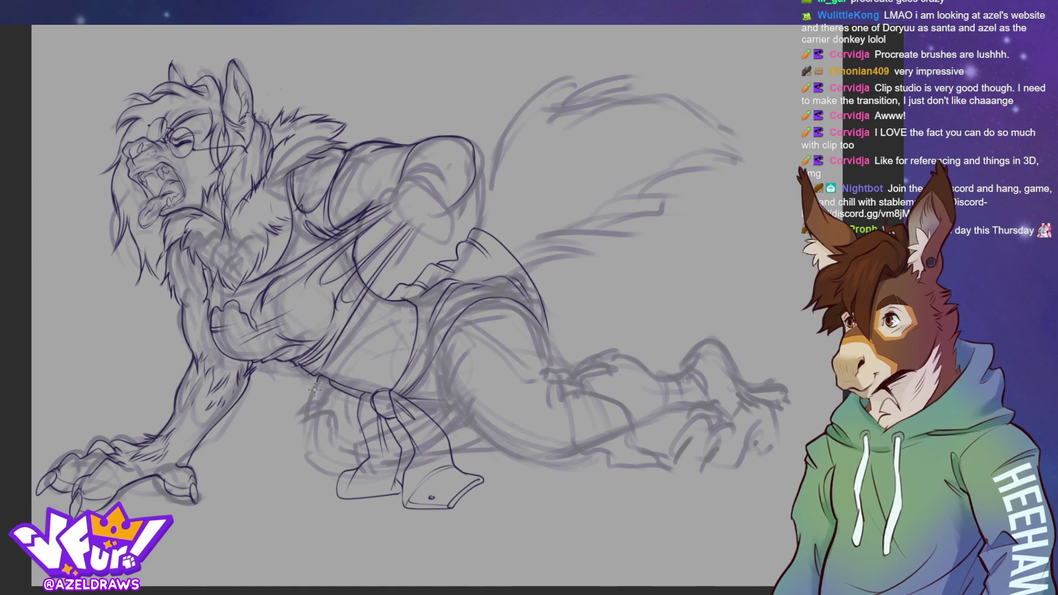
mouse_move(314, 386)
left_mouse_down()
mouse_move(310, 401)
mouse_move(353, 409)
left_mouse_up()
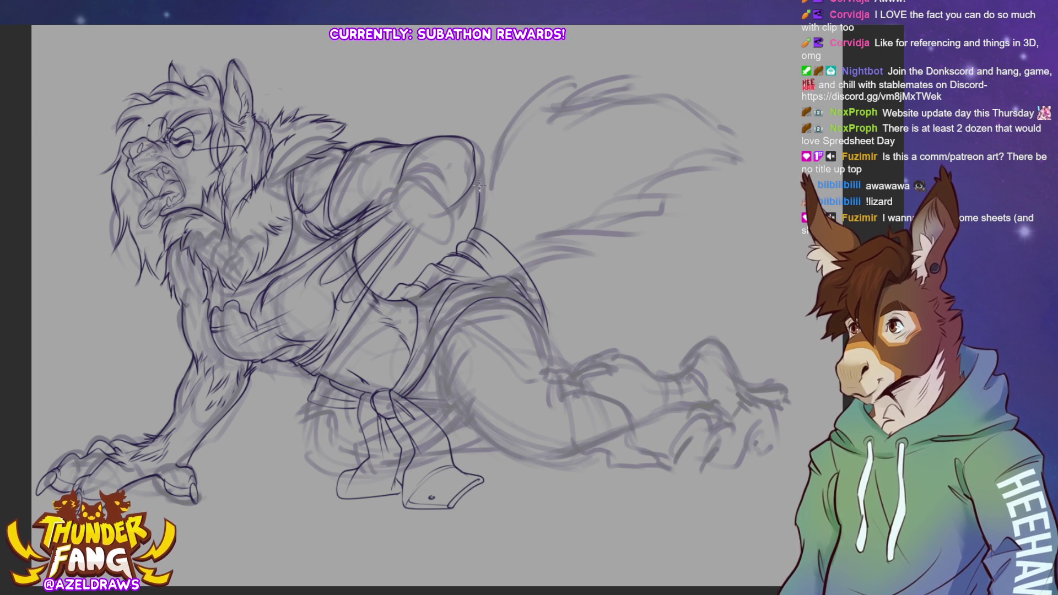
- Sketch darker tail lines from the hip and base along the upper edge to the tip, plus a torso stroke
mouse_move(487, 202)
left_mouse_down()
mouse_move(503, 132)
mouse_move(573, 77)
mouse_move(546, 105)
mouse_move(571, 122)
mouse_move(532, 110)
mouse_move(606, 84)
mouse_move(711, 121)
mouse_move(667, 102)
left_mouse_up()
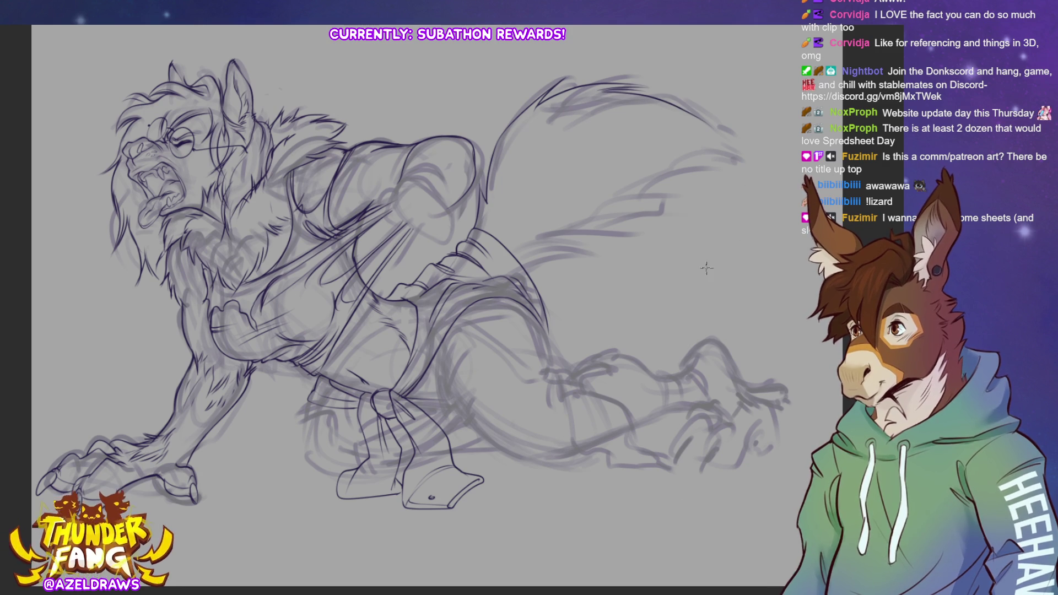
mouse_move(535, 272)
left_mouse_down()
mouse_move(570, 260)
mouse_move(555, 255)
mouse_move(591, 259)
mouse_move(537, 243)
mouse_move(585, 251)
mouse_move(601, 245)
mouse_move(575, 237)
mouse_move(639, 231)
mouse_move(615, 237)
mouse_move(674, 190)
mouse_move(661, 195)
left_mouse_up()
left_click_drag(608, 215, 765, 152)
mouse_move(690, 114)
left_mouse_down()
mouse_move(751, 137)
mouse_move(764, 164)
left_mouse_up()
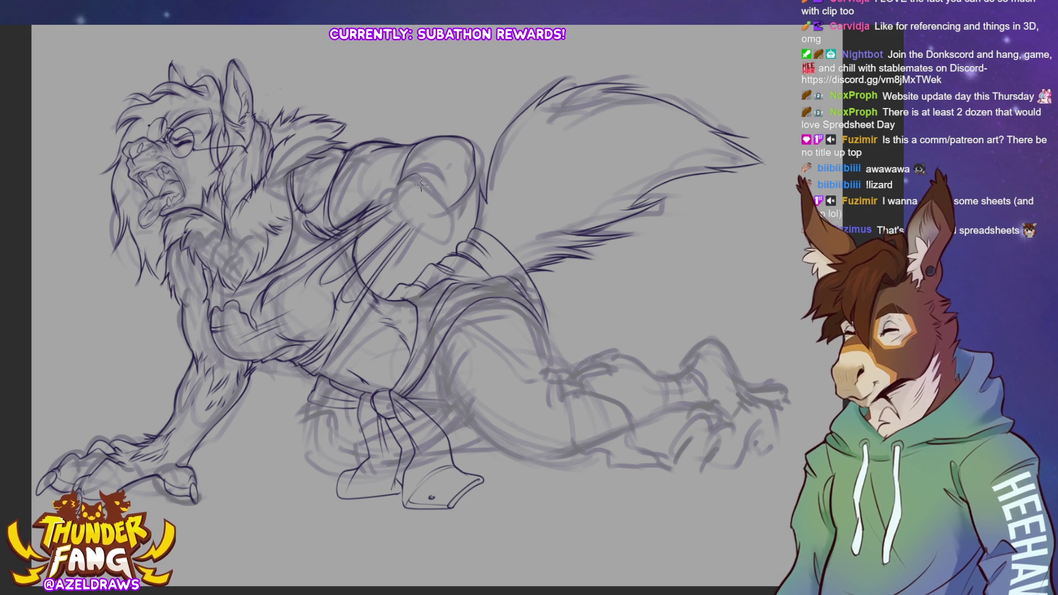
left_click_drag(393, 191, 388, 227)
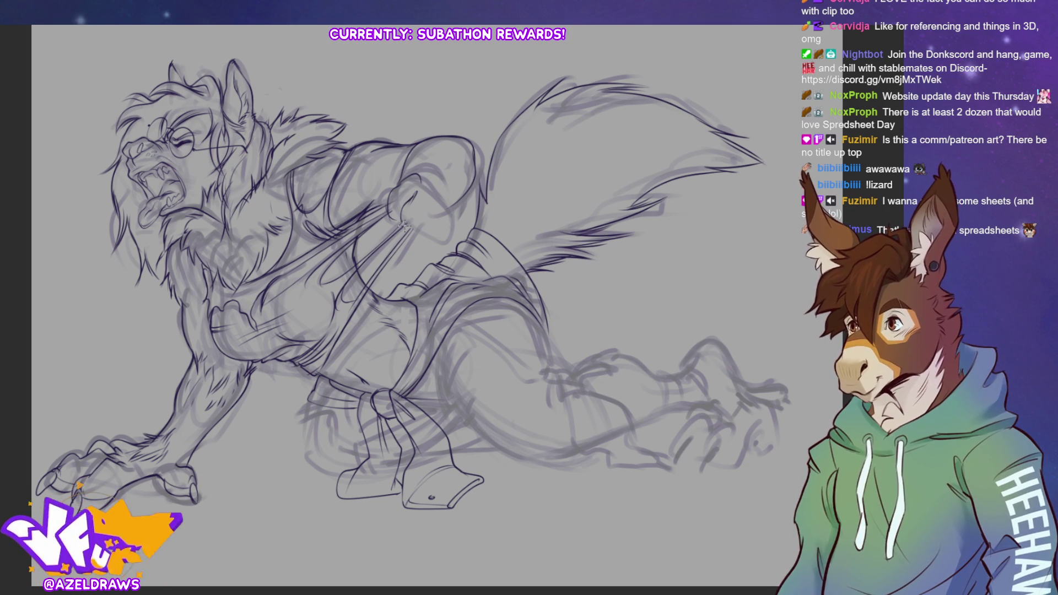
- Ink the raised arm over the torso down to the elbow, then select the hand gripping the shirt
left_click_drag(415, 184, 435, 194)
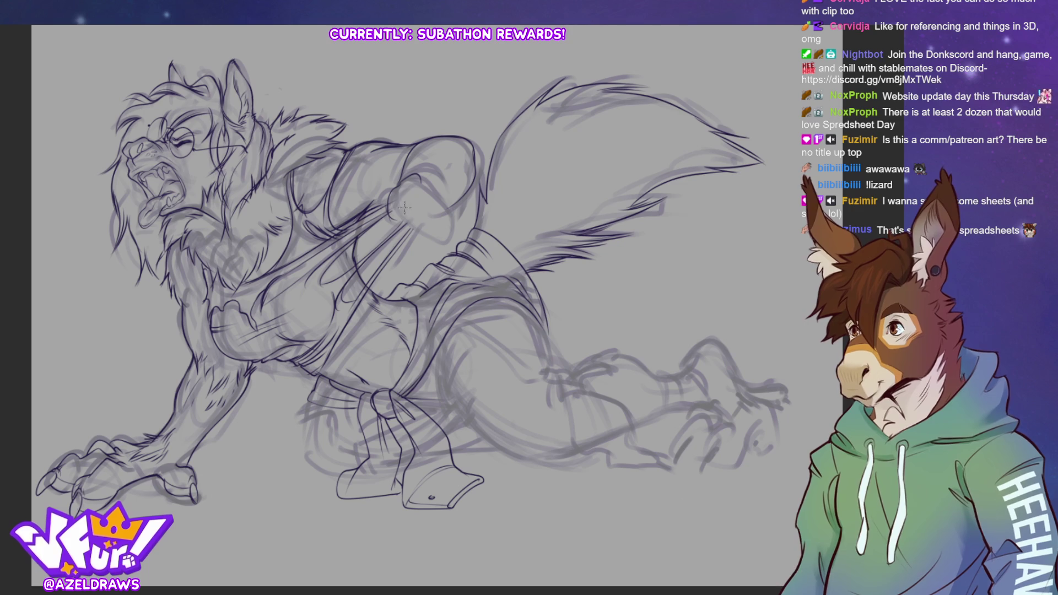
mouse_move(390, 188)
left_mouse_down()
mouse_move(396, 217)
mouse_move(421, 196)
mouse_move(407, 205)
mouse_move(417, 190)
mouse_move(408, 226)
left_mouse_up()
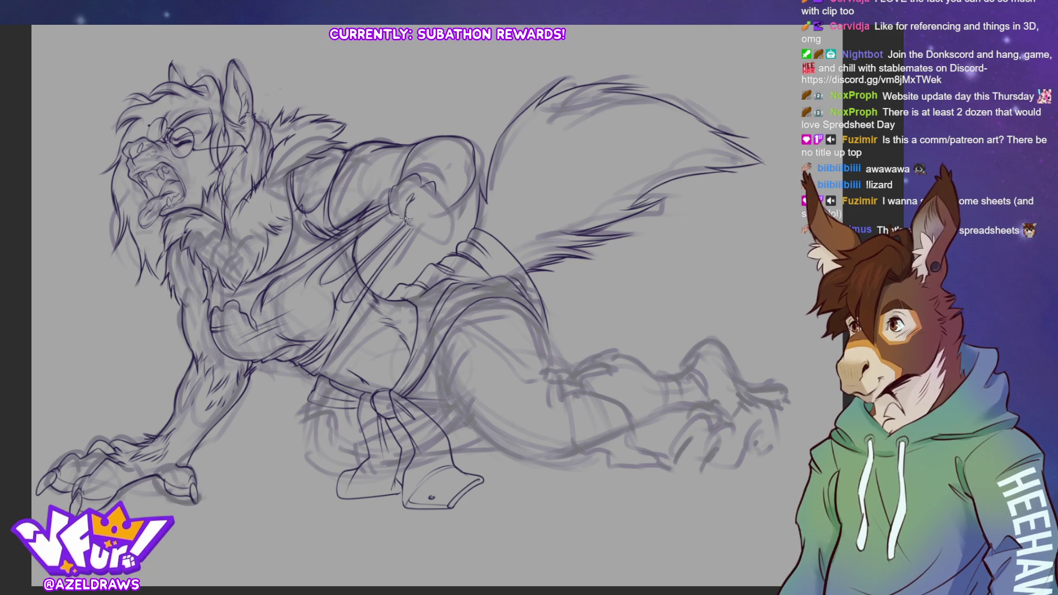
mouse_move(403, 220)
left_mouse_down()
mouse_move(409, 232)
mouse_move(440, 196)
mouse_move(447, 217)
mouse_move(433, 225)
mouse_move(448, 210)
mouse_move(406, 199)
left_mouse_up()
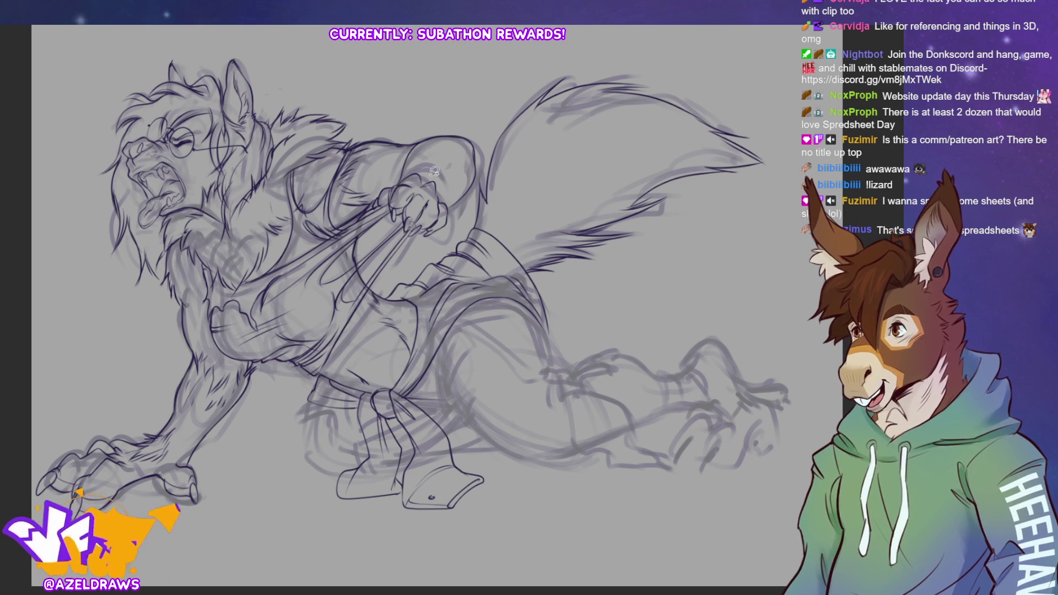
mouse_move(412, 167)
left_mouse_down()
mouse_move(369, 208)
mouse_move(390, 206)
mouse_move(409, 235)
mouse_move(451, 223)
mouse_move(446, 187)
mouse_move(416, 170)
left_mouse_up()
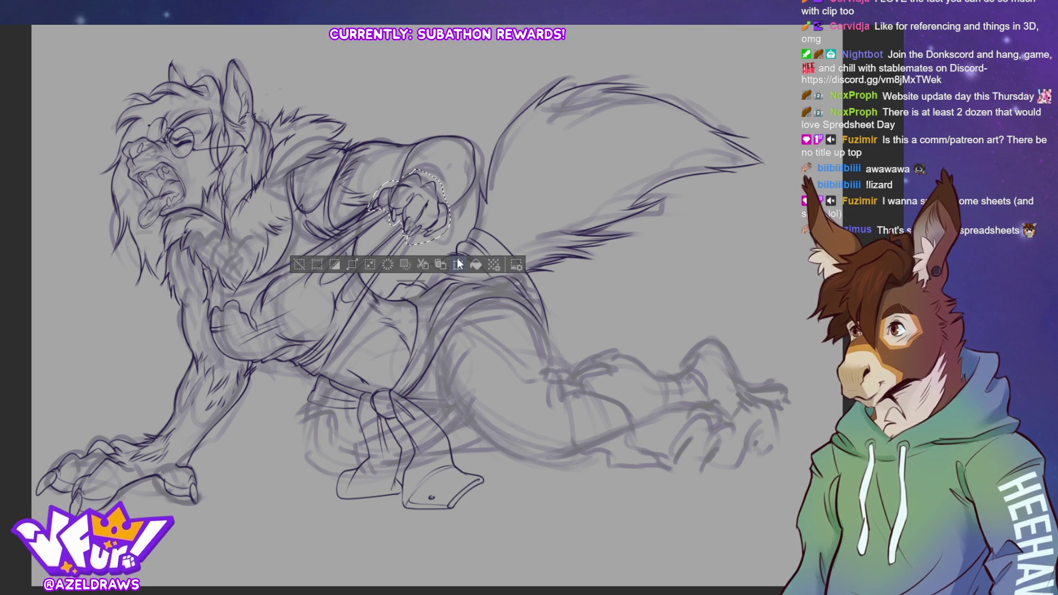
- Enlarge the hand holding the shirt with Ctrl+T, confirm, and clear the selection
key("ctrl+t")
mouse_move(408, 247)
left_mouse_down()
mouse_move(426, 233)
mouse_move(535, 259)
left_mouse_up()
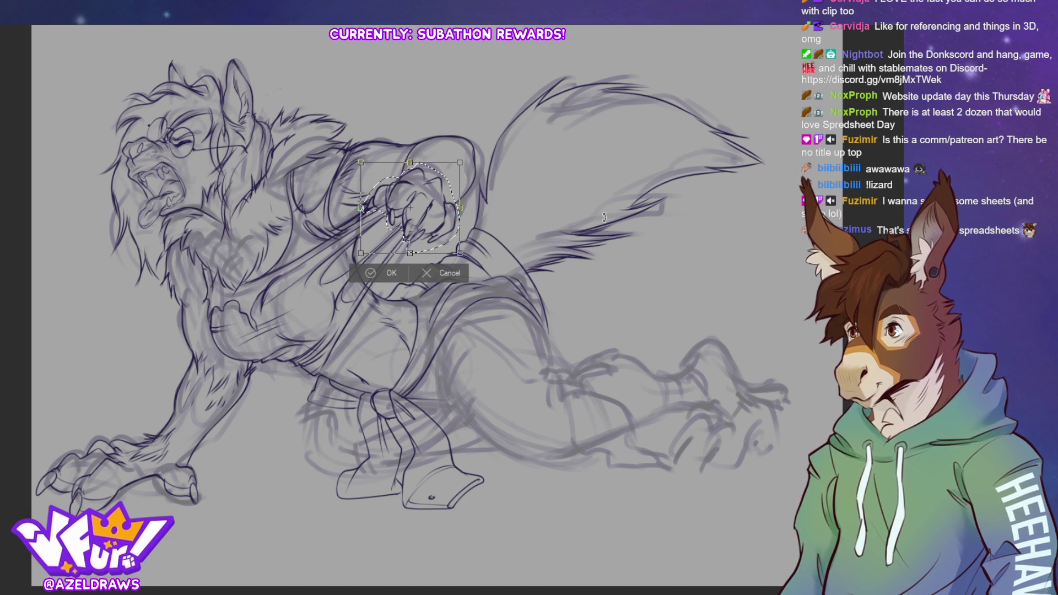
left_click(370, 273)
left_click(300, 273)
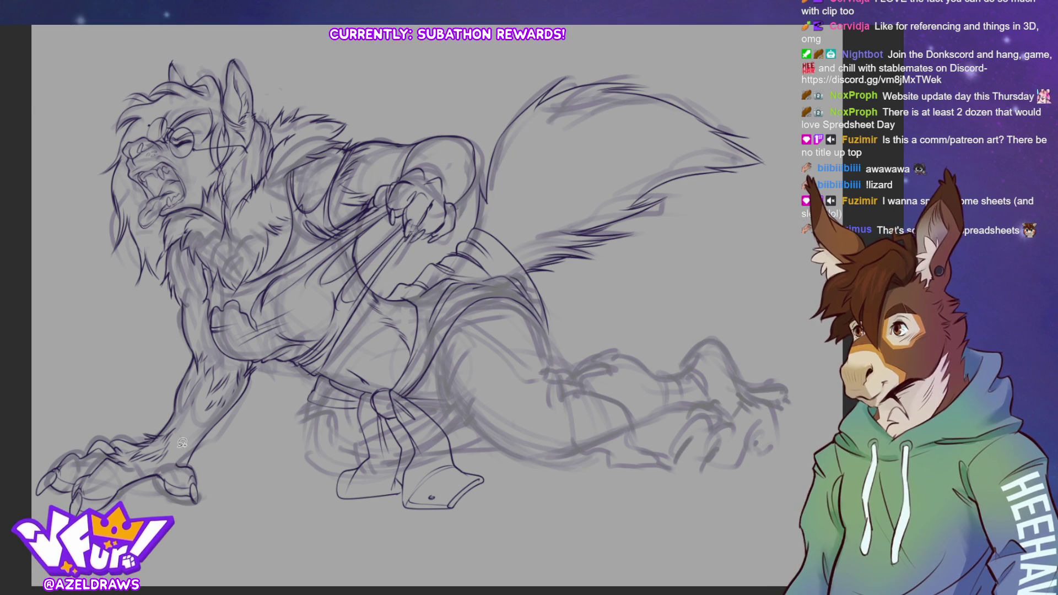
- Select the lower-left front paw, nudge it slightly down and right, and apply the transform
mouse_move(137, 444)
left_mouse_down()
mouse_move(83, 430)
mouse_move(33, 479)
mouse_move(99, 543)
mouse_move(197, 524)
mouse_move(177, 511)
mouse_move(135, 446)
left_mouse_up()
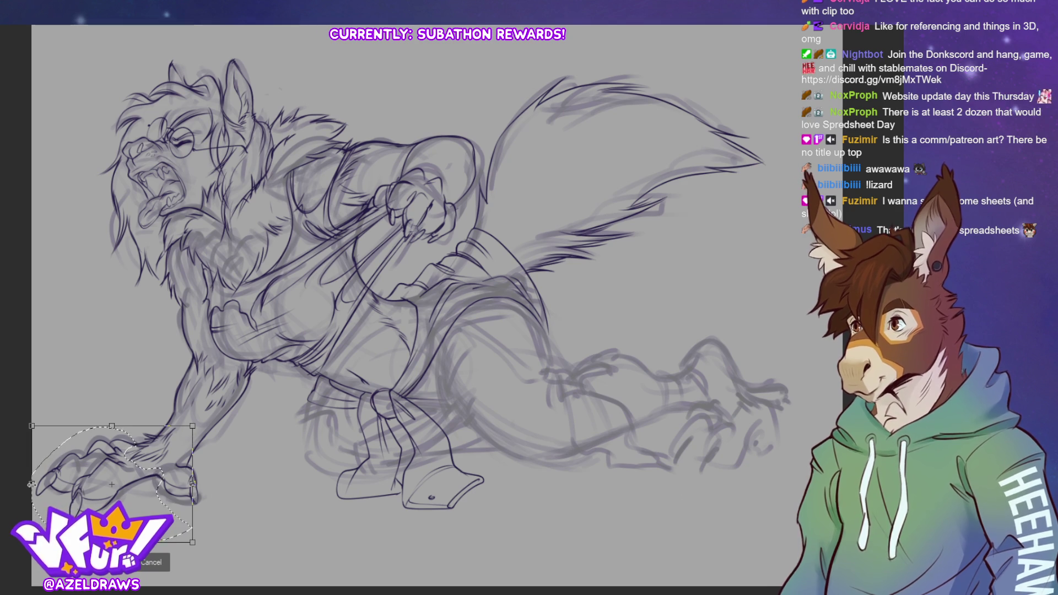
left_click(168, 562)
left_click_drag(42, 483, 41, 483)
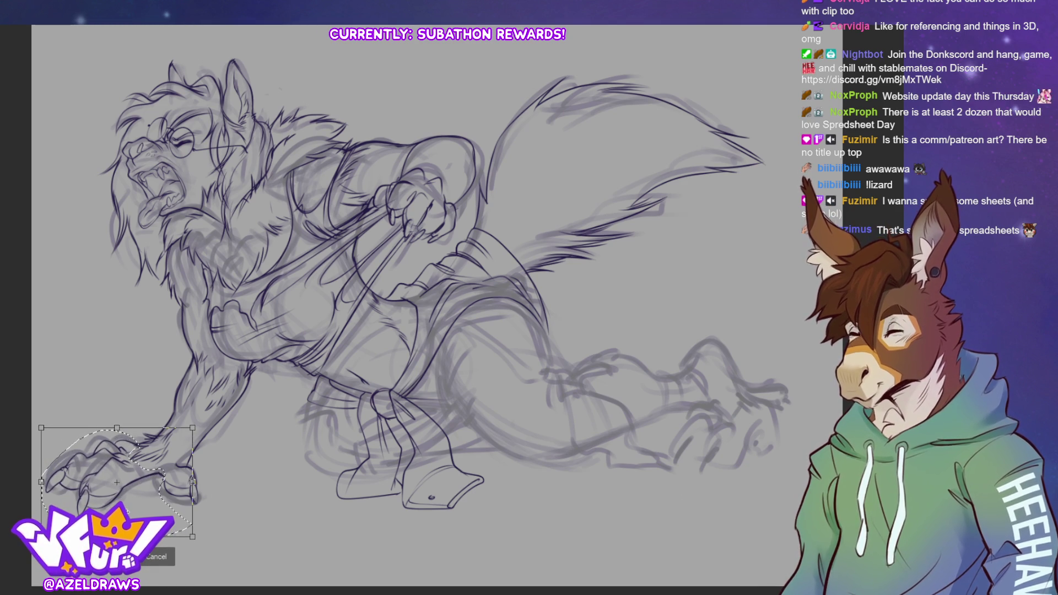
key("ctrl+z")
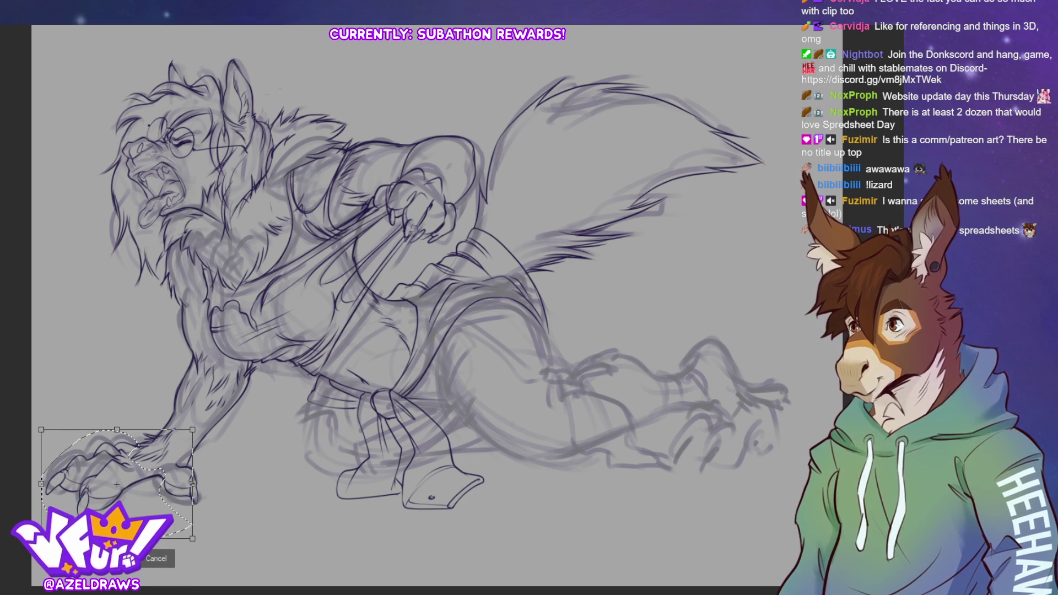
left_click_drag(116, 484, 118, 485)
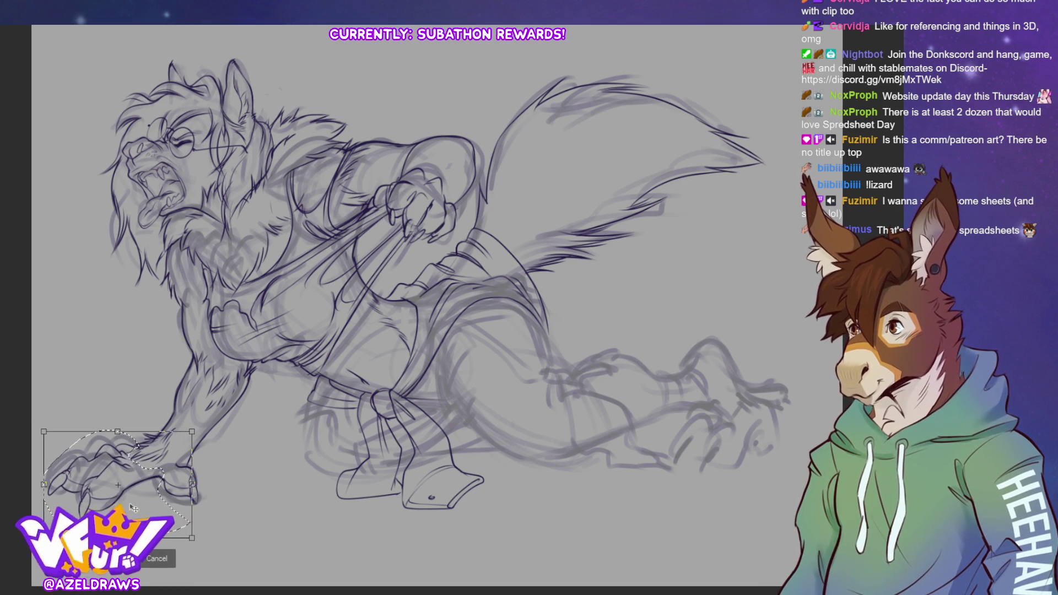
left_click(82, 558)
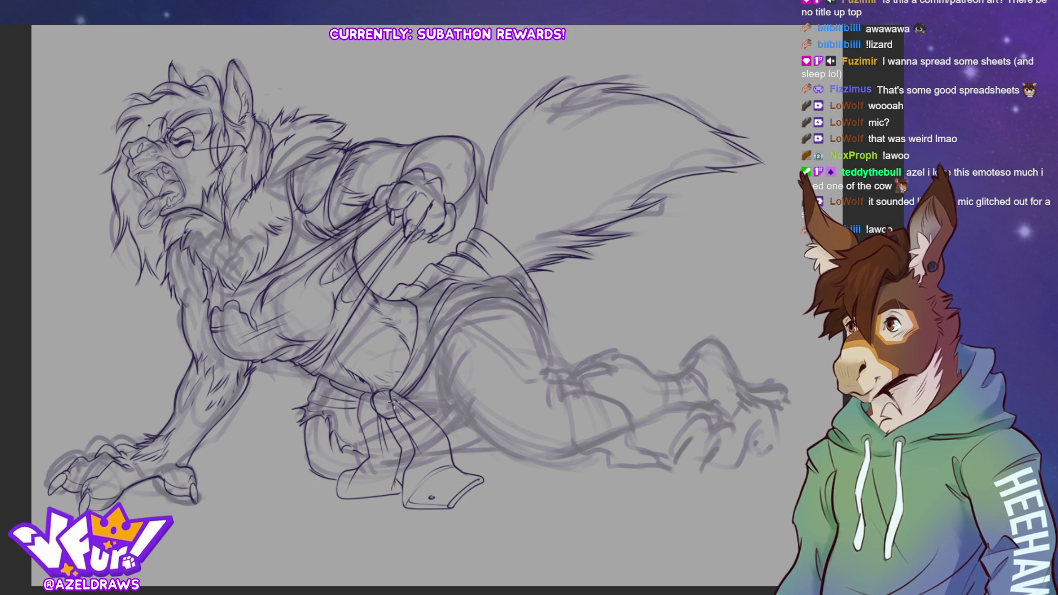
- Ink the shin outline and add hatching strokes down the lower hind leg
left_click_drag(460, 346, 441, 400)
left_click_drag(463, 365, 438, 402)
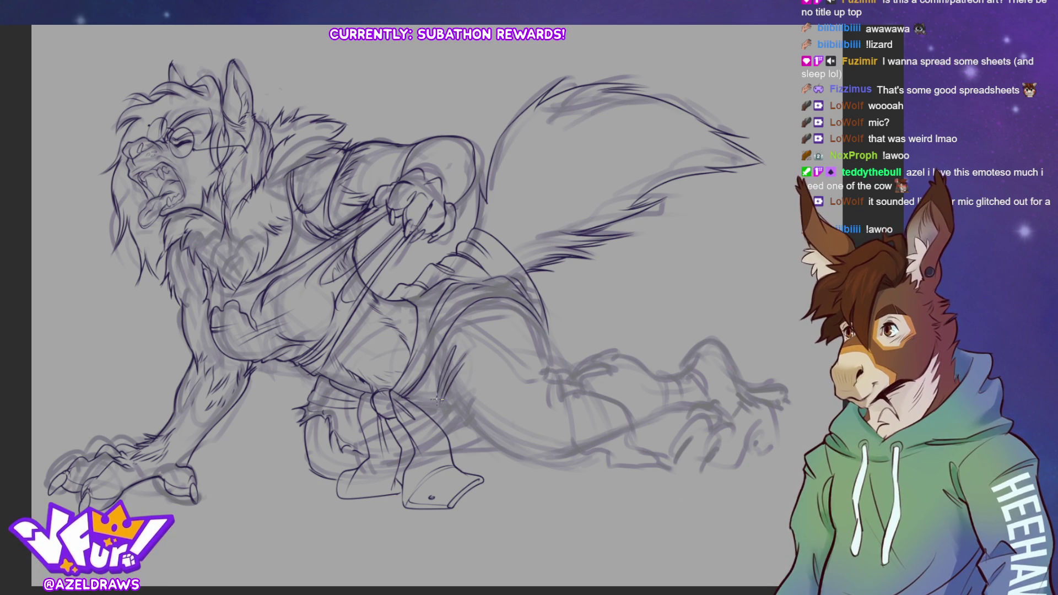
left_click_drag(435, 362, 438, 402)
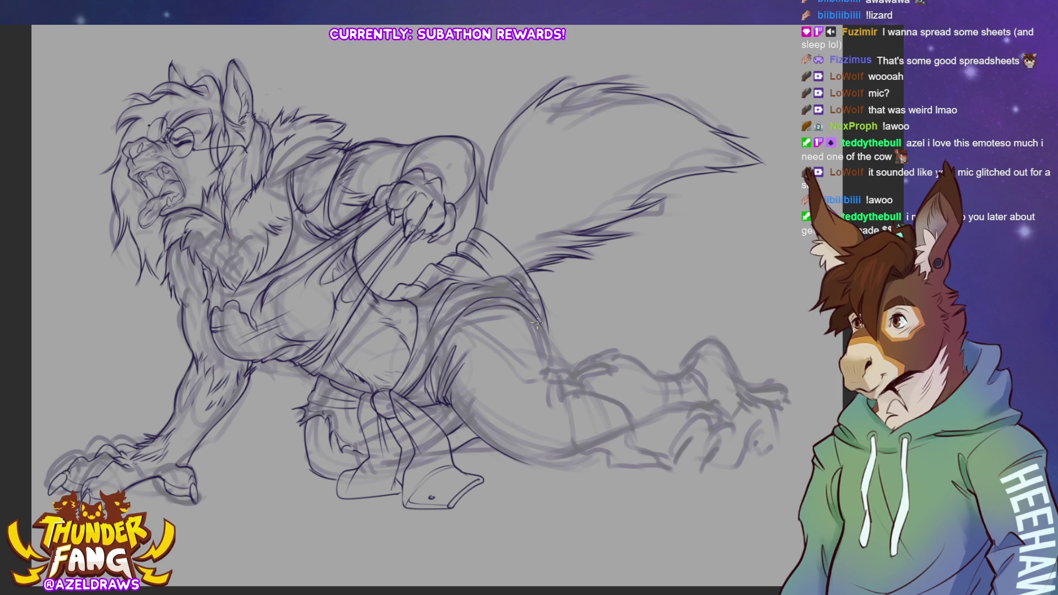
- Draw the leg's contour line down-right with short accents, and a line from the hand toward the foot
mouse_move(463, 320)
left_mouse_down()
mouse_move(512, 368)
mouse_move(576, 382)
left_mouse_up()
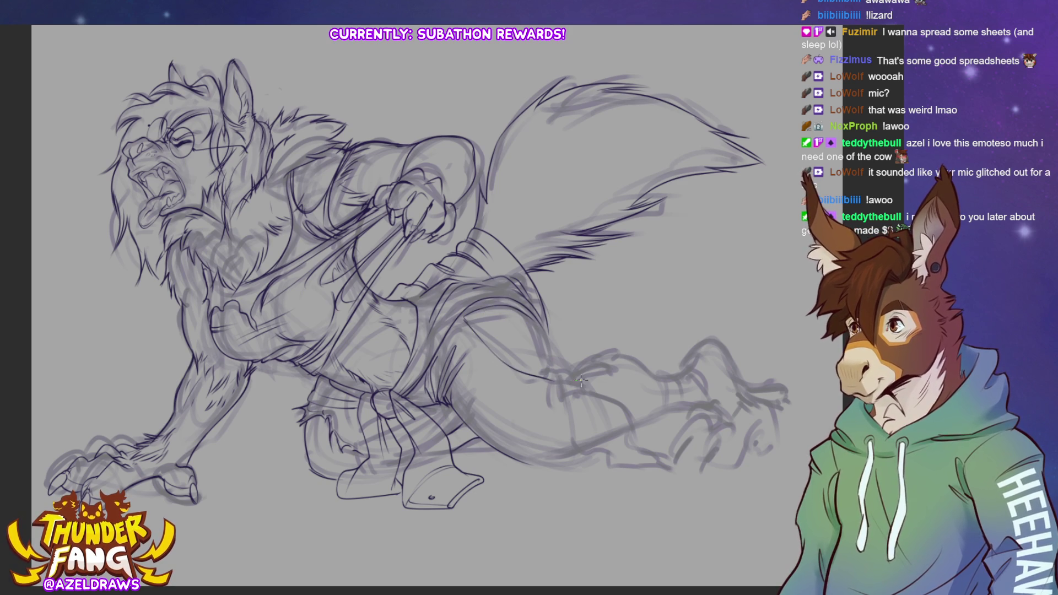
left_click_drag(533, 318, 550, 339)
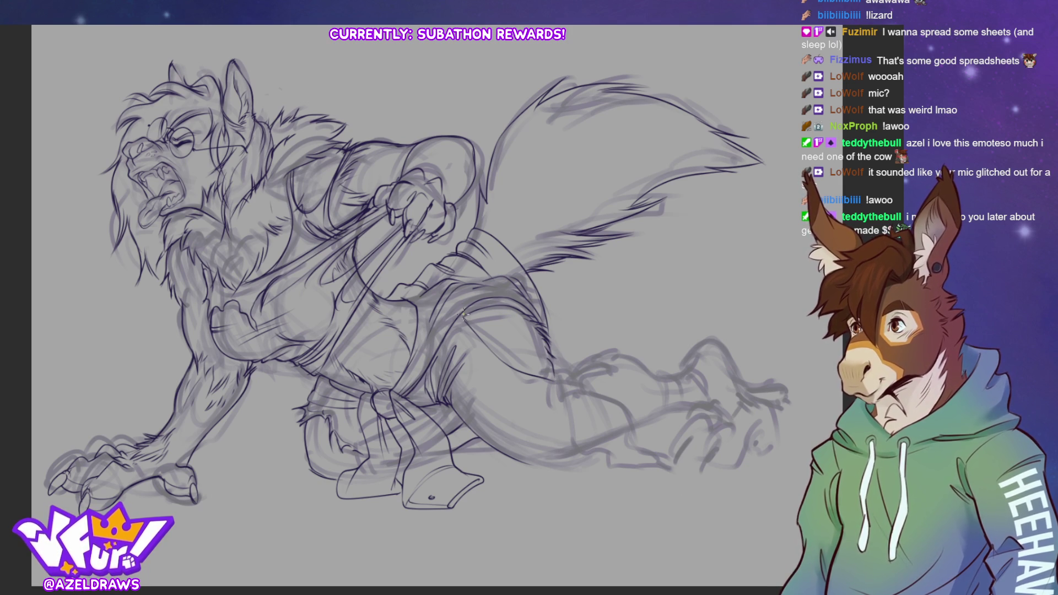
mouse_move(459, 318)
left_mouse_down()
mouse_move(490, 358)
mouse_move(552, 382)
left_mouse_up()
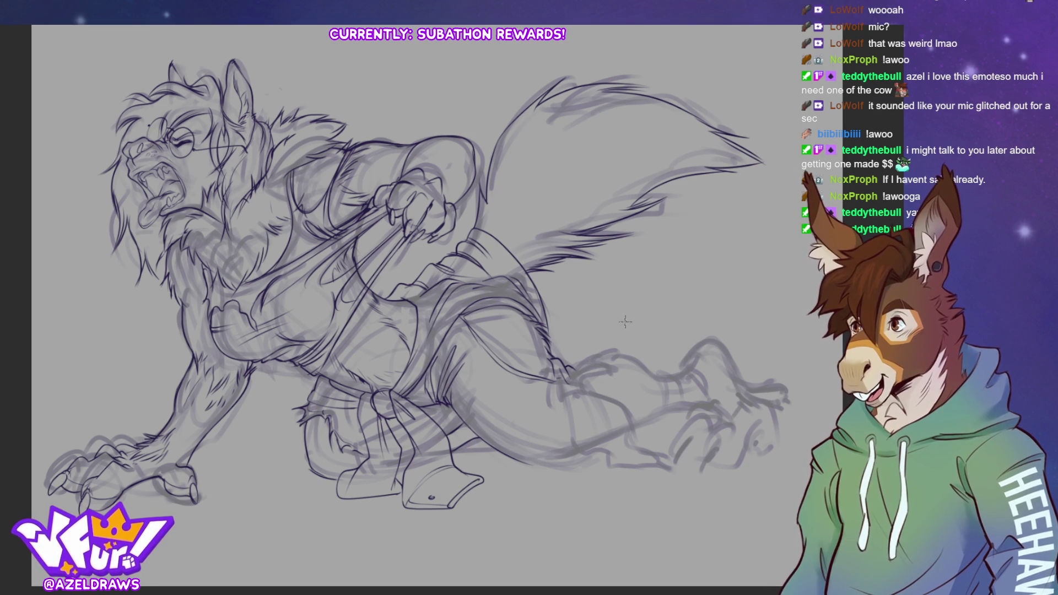
left_click_drag(570, 366, 618, 343)
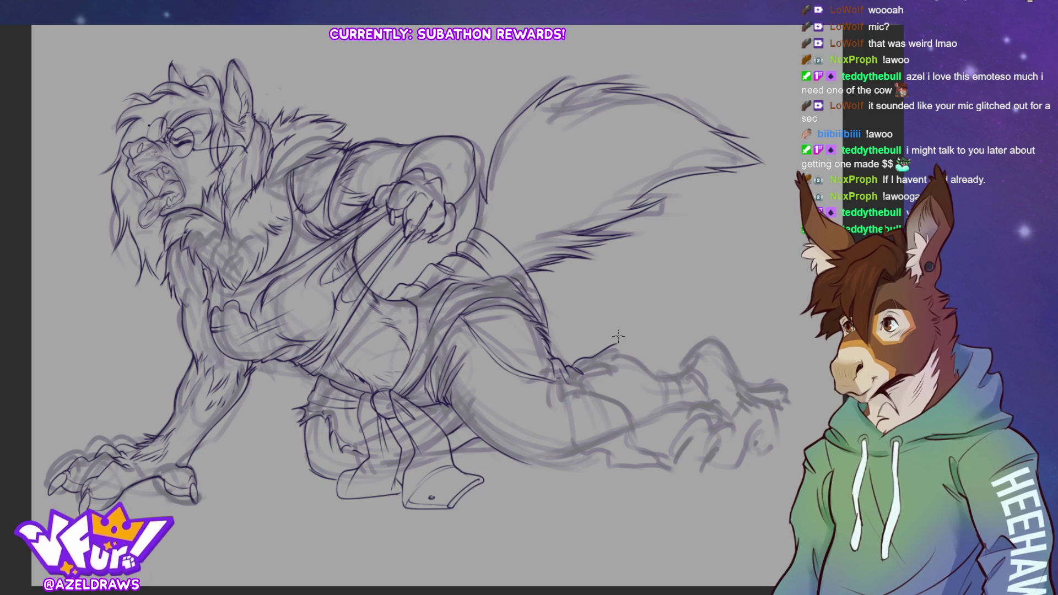
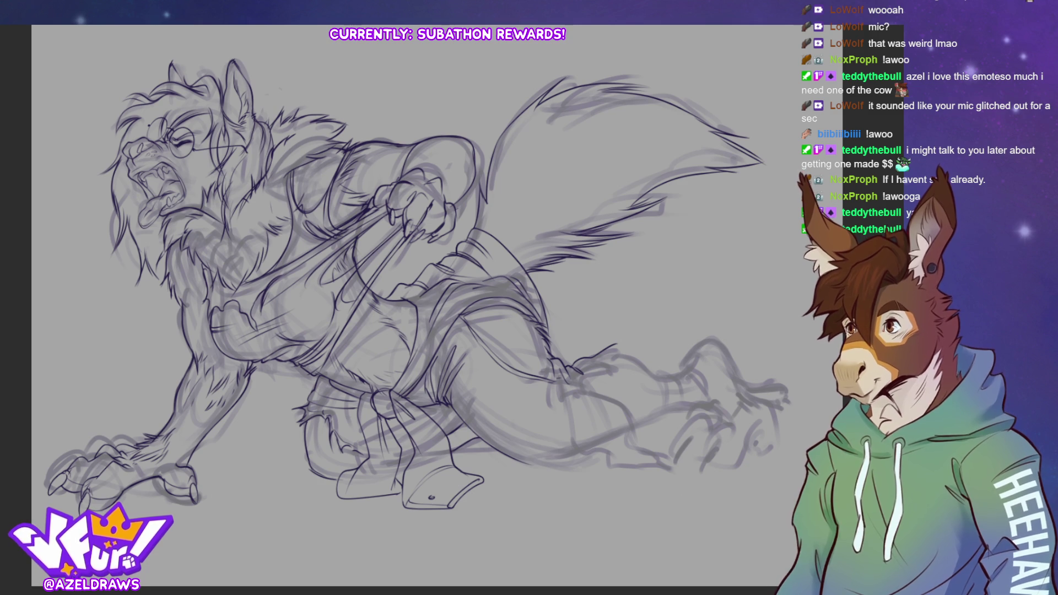
- Ink the lower hind leg, the toes, the heel curve and the top edge of the hind foot
left_click_drag(518, 464, 581, 452)
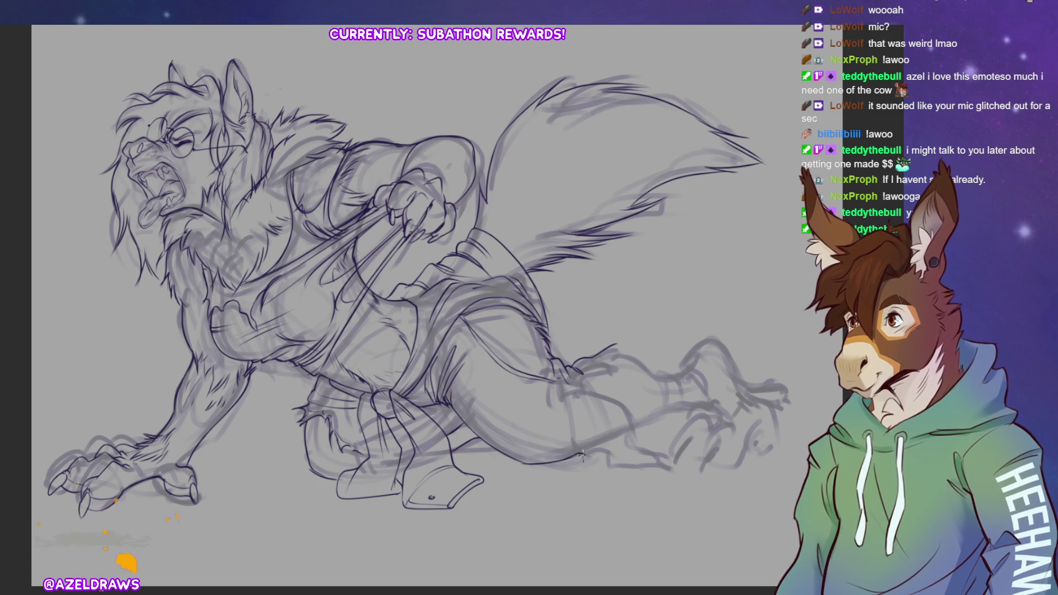
mouse_move(611, 350)
left_mouse_down()
mouse_move(616, 372)
mouse_move(585, 380)
mouse_move(623, 408)
left_mouse_up()
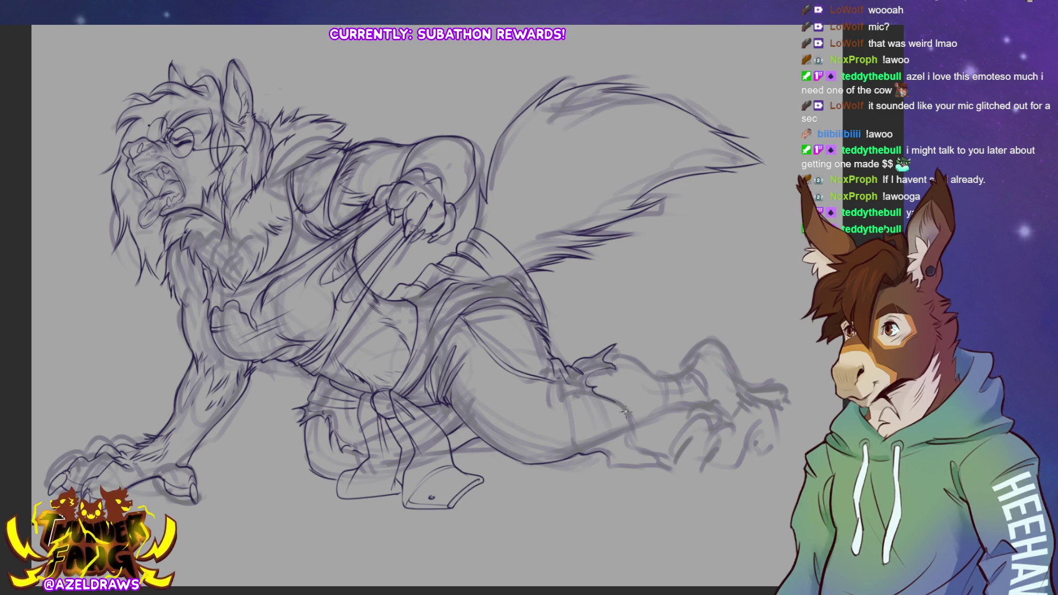
left_click_drag(572, 379, 583, 401)
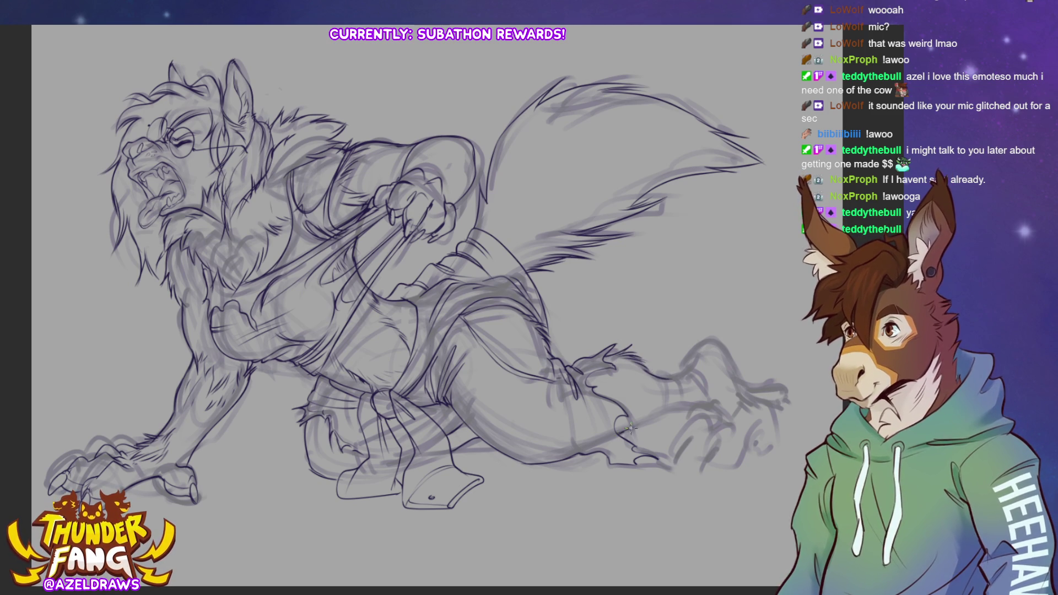
mouse_move(677, 408)
left_mouse_down()
mouse_move(706, 407)
mouse_move(678, 399)
left_mouse_up()
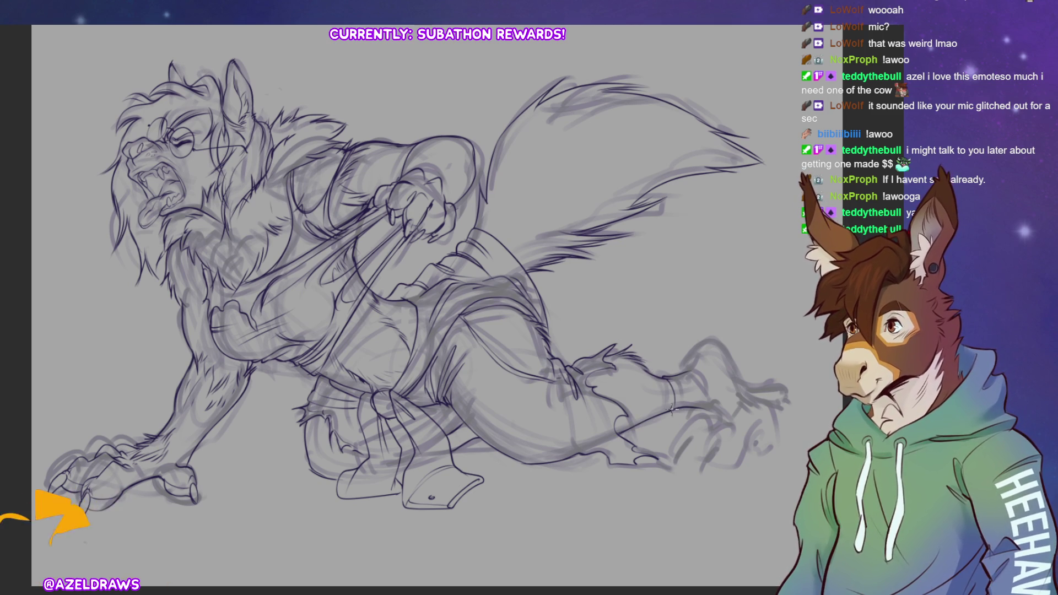
mouse_move(686, 372)
left_mouse_down()
mouse_move(697, 370)
mouse_move(715, 405)
left_mouse_up()
left_click_drag(690, 353, 717, 340)
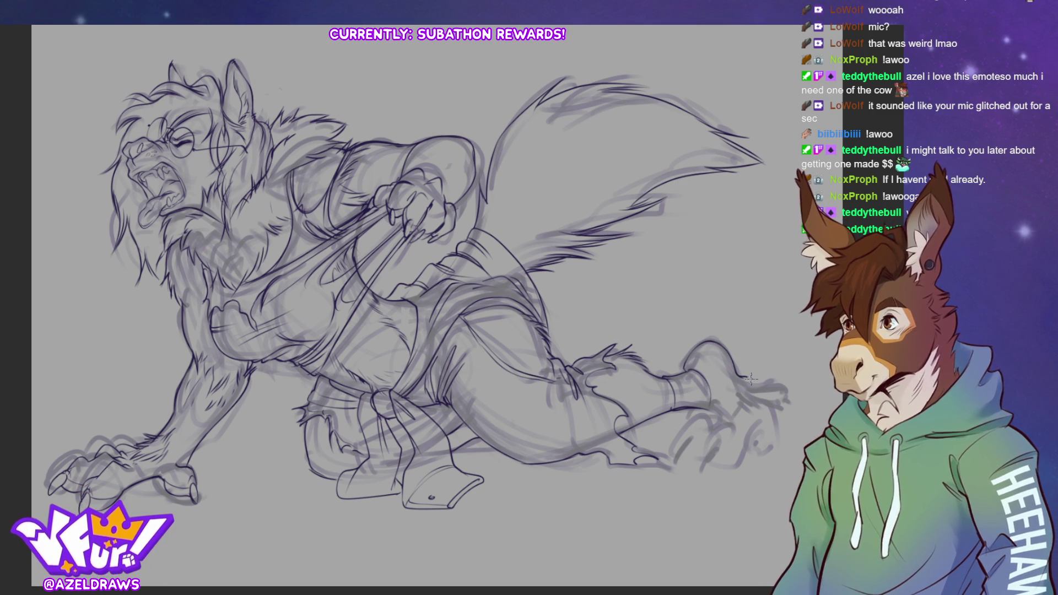
- Ink the top of the hind foot, its toe curves and left edge, undoing the flawed toe curve
mouse_move(710, 346)
left_mouse_down()
mouse_move(728, 379)
mouse_move(789, 388)
mouse_move(739, 396)
mouse_move(787, 391)
mouse_move(753, 383)
mouse_move(789, 387)
left_mouse_up()
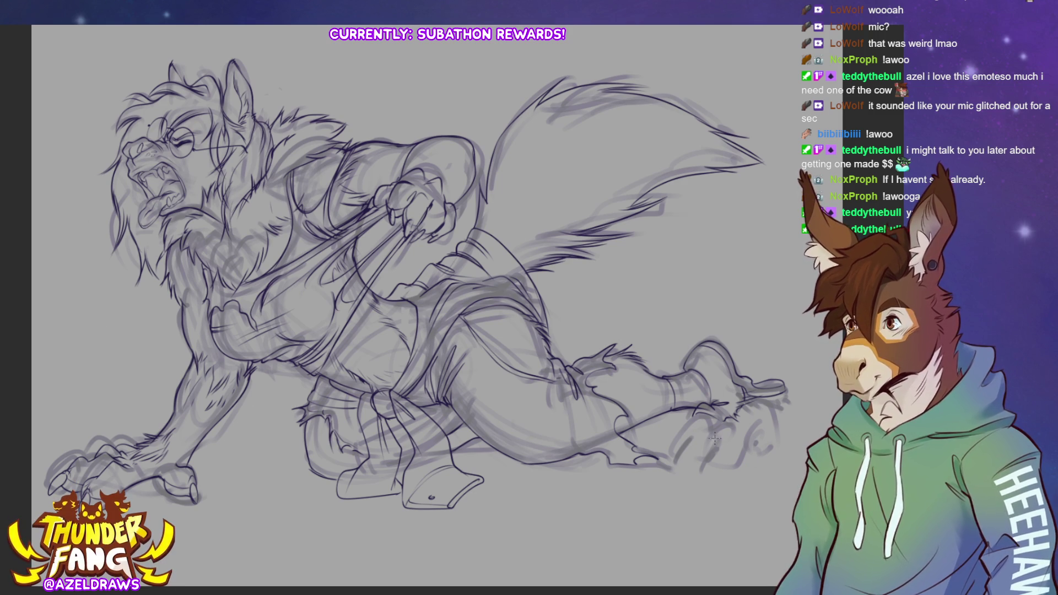
left_click_drag(718, 439, 689, 459)
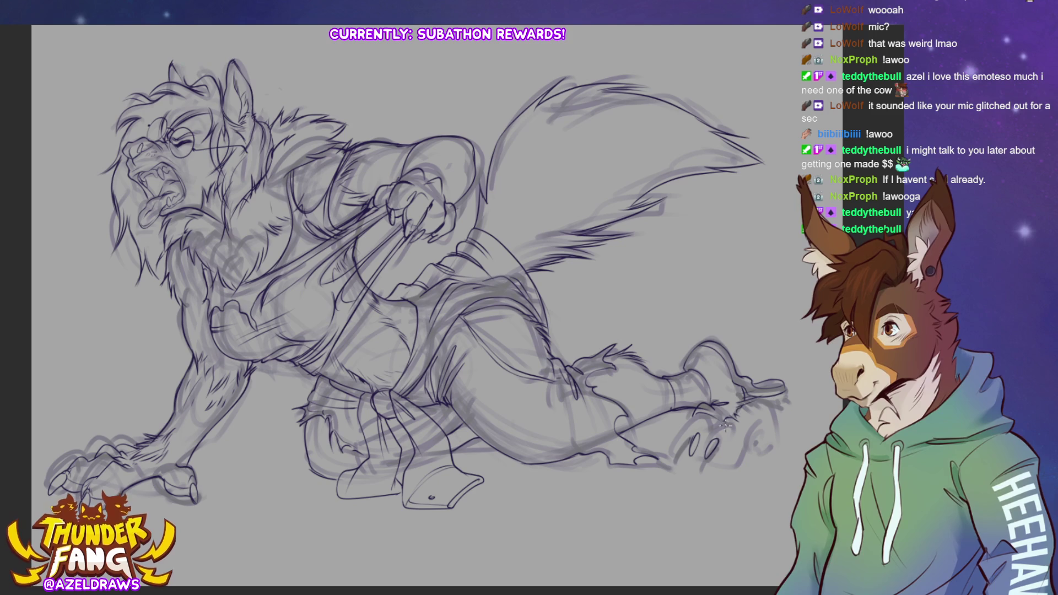
mouse_move(733, 420)
left_mouse_down()
mouse_move(704, 451)
mouse_move(708, 473)
mouse_move(739, 450)
left_mouse_up()
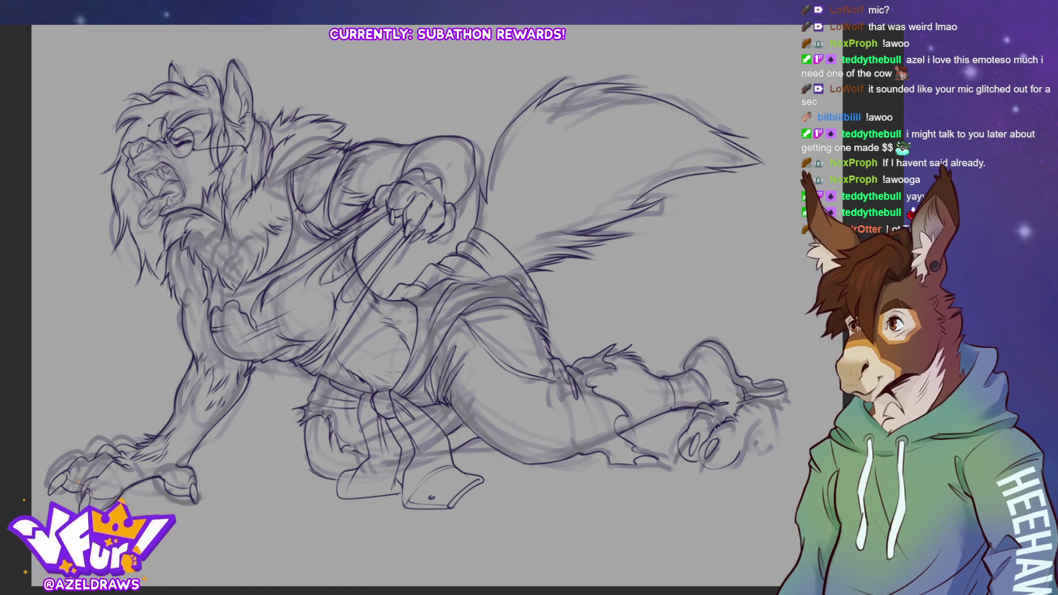
left_click_drag(689, 424, 673, 453)
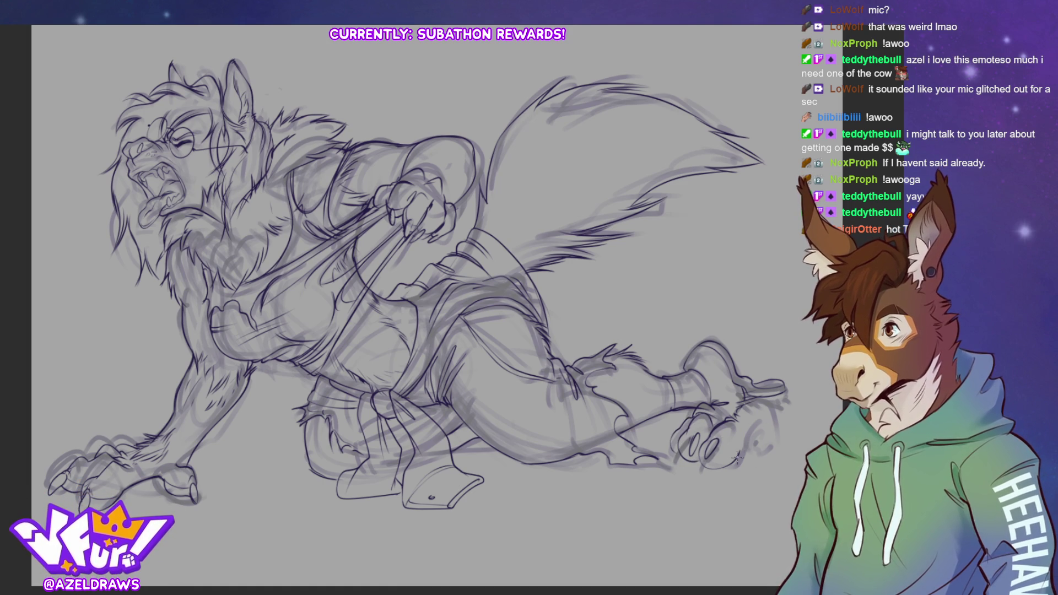
mouse_move(749, 444)
left_mouse_down()
mouse_move(758, 422)
mouse_move(735, 460)
mouse_move(766, 452)
mouse_move(747, 428)
mouse_move(741, 455)
mouse_move(759, 458)
mouse_move(745, 443)
mouse_move(737, 453)
left_mouse_up()
key("ctrl+z")
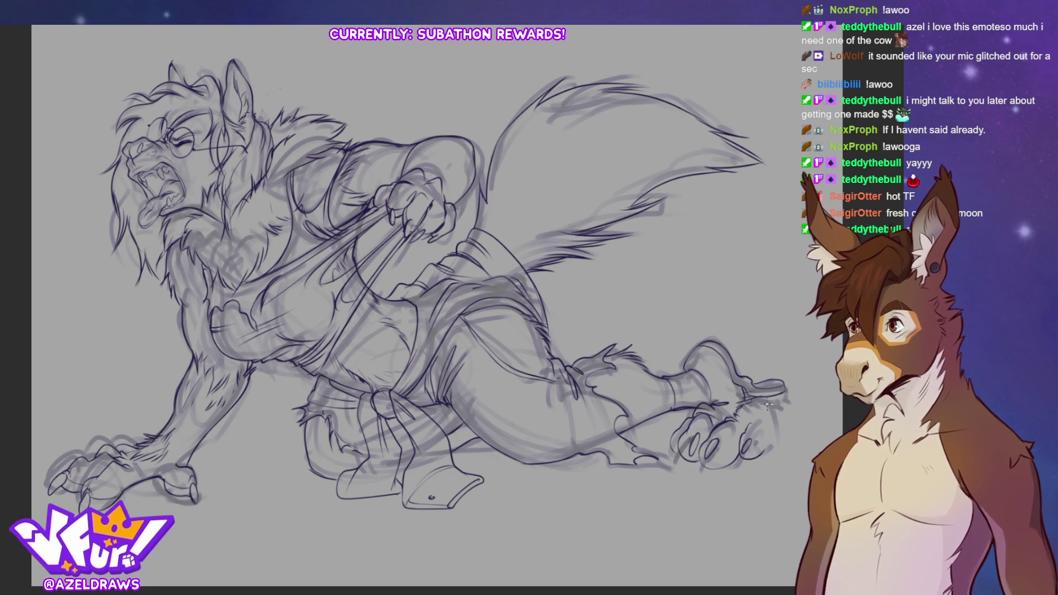
- Add a finishing stroke on the right foot's toes and zoom in on the werewolf's face
left_click_drag(750, 394, 770, 418)
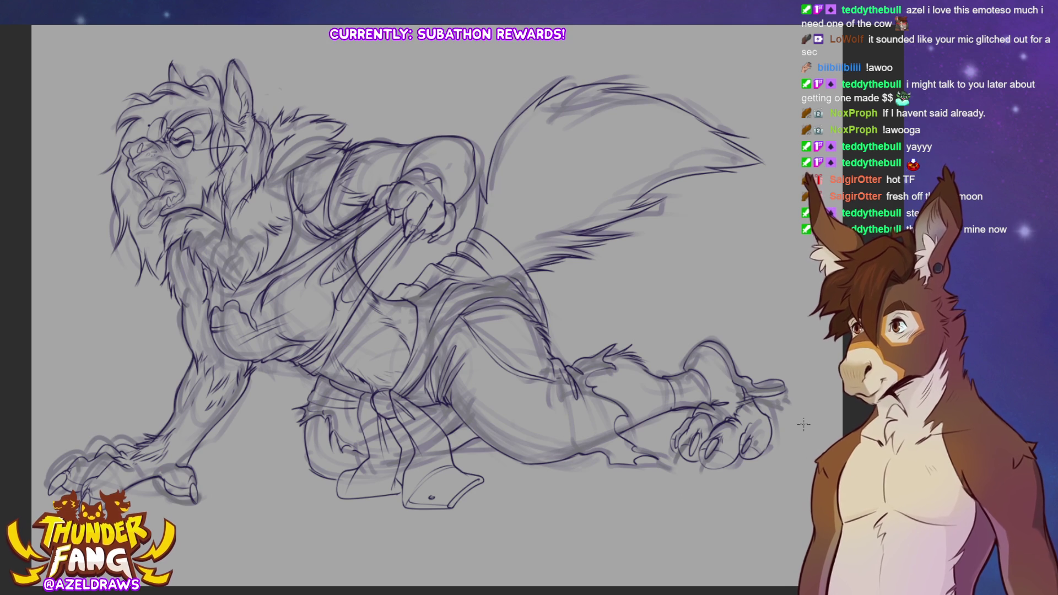
scroll(325, 296, "up", 5)
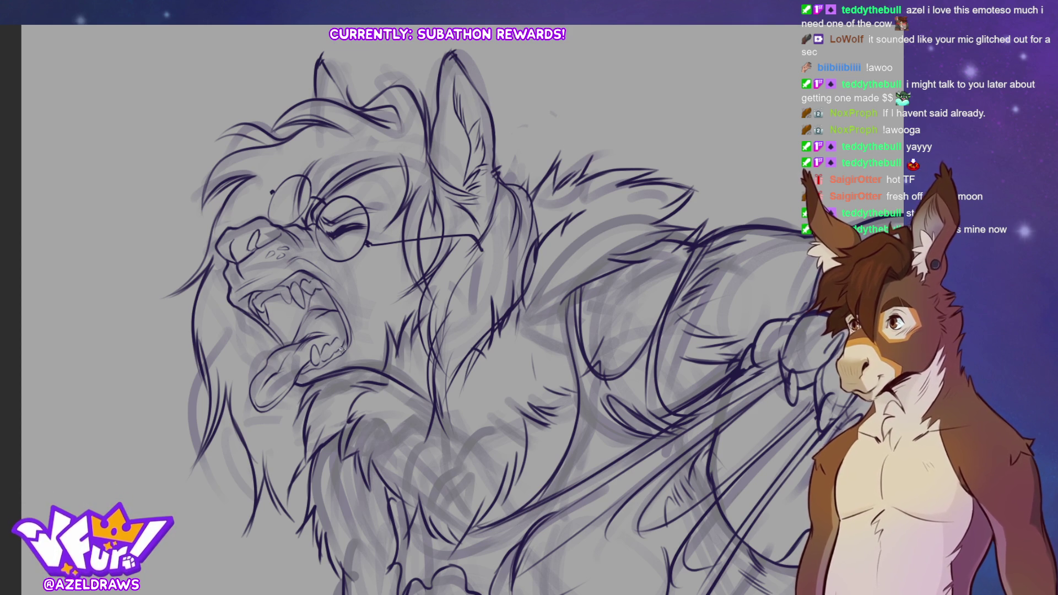
- Fill the inside of the open mouth and its left edge with dark ink
mouse_move(314, 303)
left_mouse_down()
mouse_move(334, 309)
mouse_move(328, 298)
mouse_move(312, 307)
mouse_move(325, 294)
left_mouse_up()
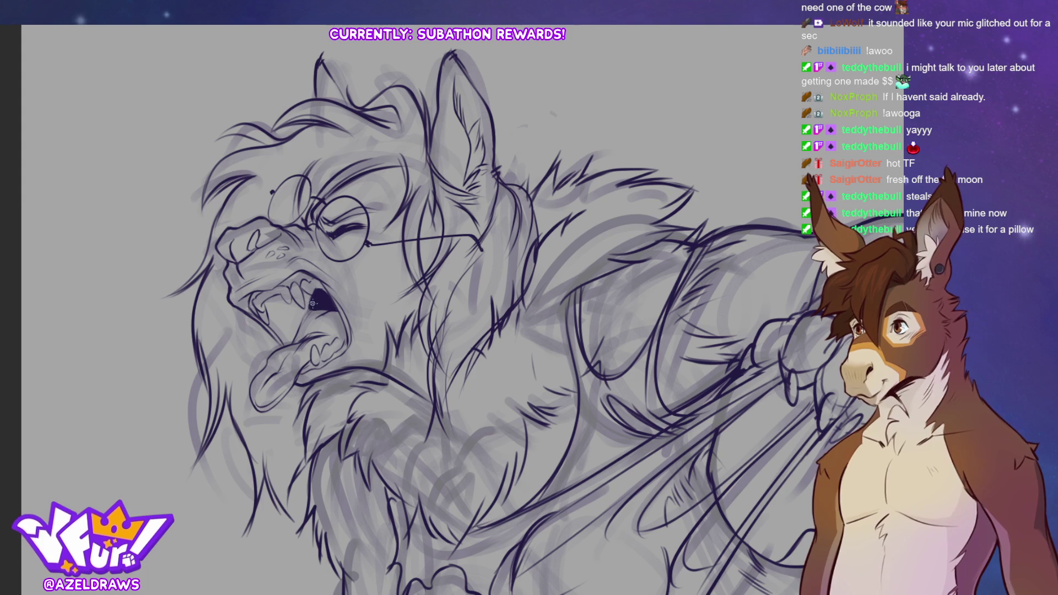
mouse_move(307, 308)
left_mouse_down()
mouse_move(302, 289)
mouse_move(307, 311)
mouse_move(317, 307)
mouse_move(307, 314)
mouse_move(310, 303)
left_mouse_up()
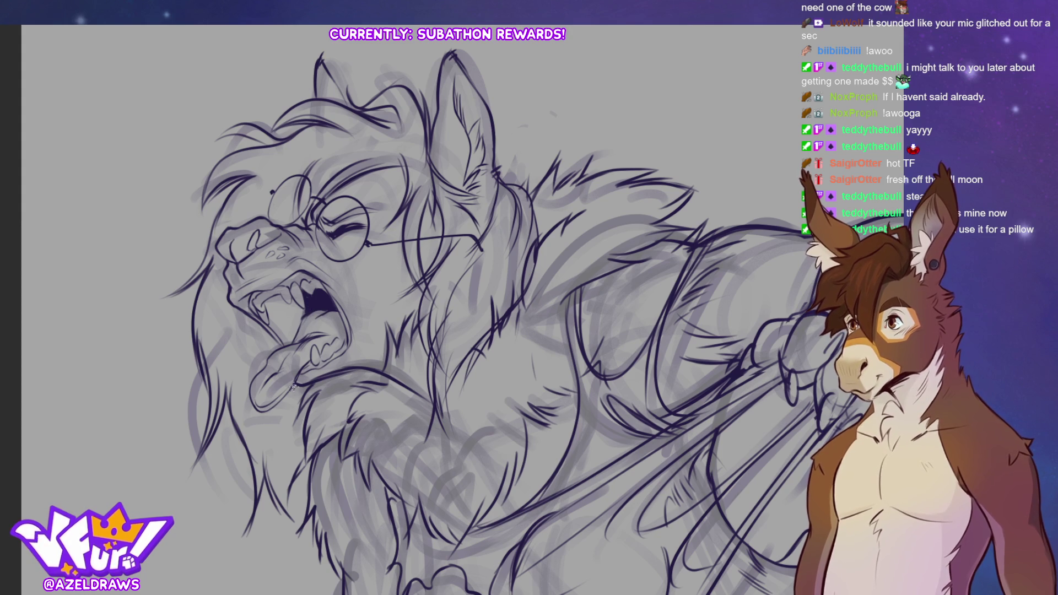
key("ctrl+0")
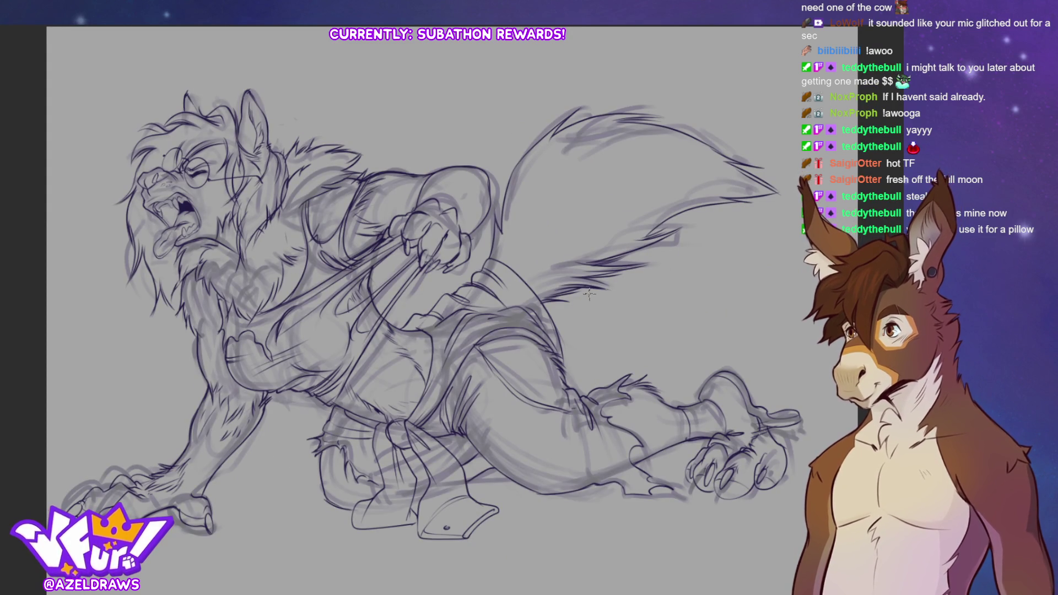
scroll(418, 309, "up", 3)
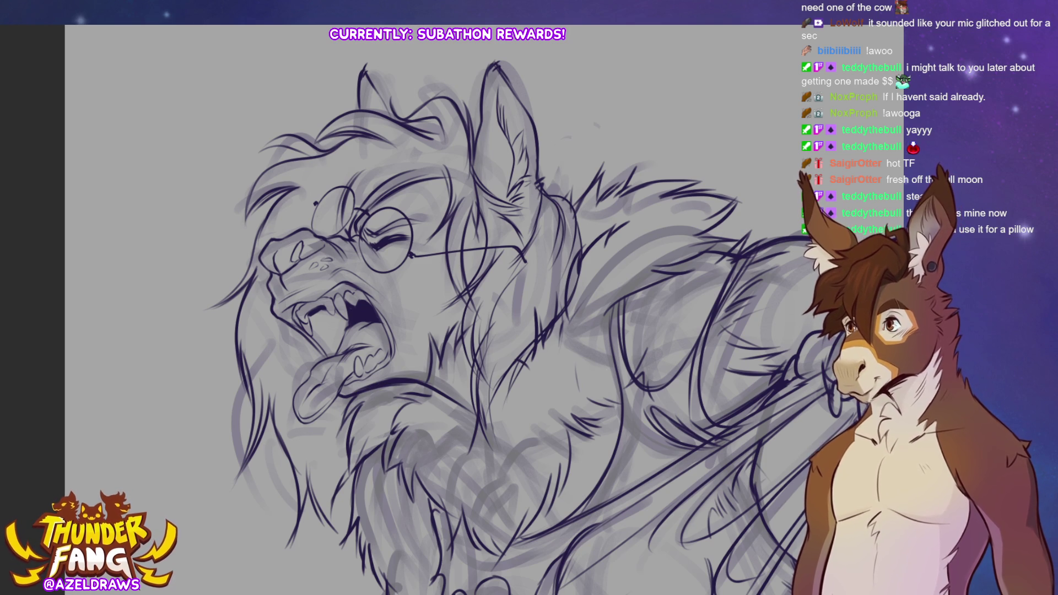
- Hatch the cheek and jaw below the glasses, checking the whole figure
key("ctrl+0")
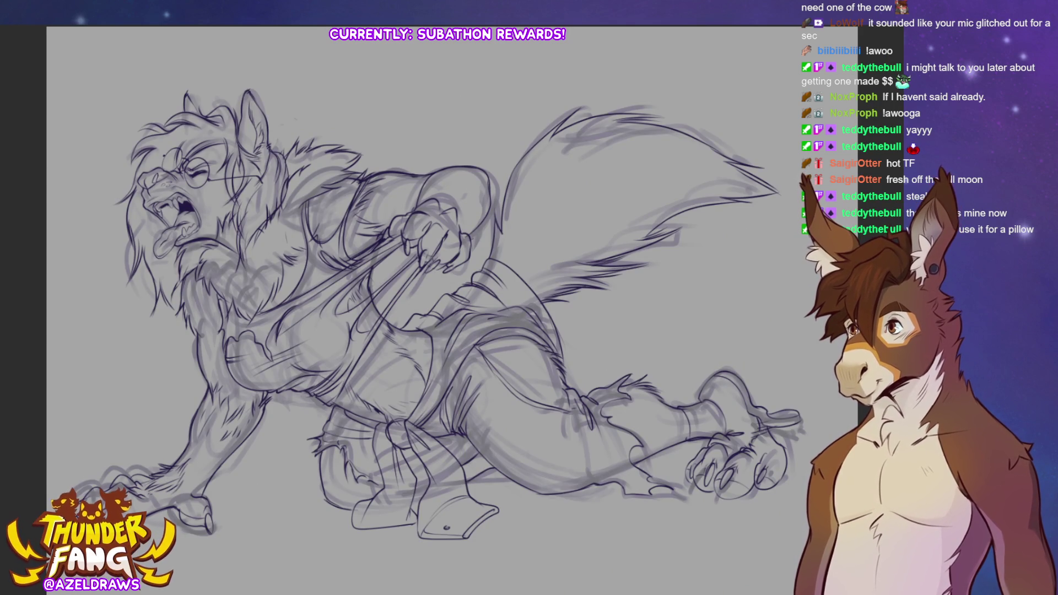
scroll(401, 186, "up", 5)
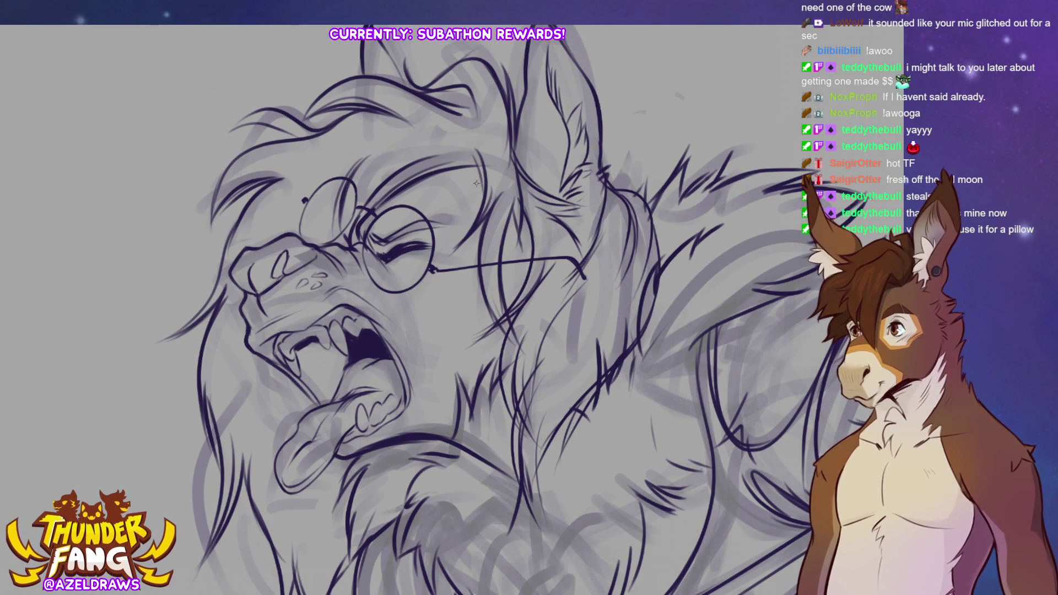
mouse_move(435, 291)
left_mouse_down()
mouse_move(463, 302)
mouse_move(435, 341)
mouse_move(475, 299)
left_mouse_up()
left_click_drag(452, 347, 433, 397)
left_click_drag(445, 392, 436, 405)
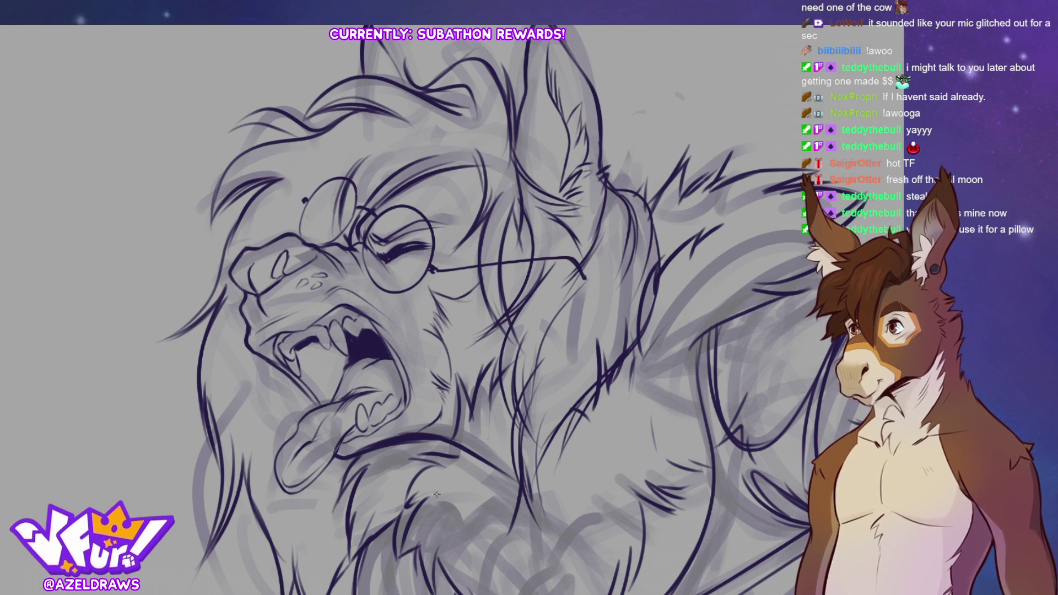
key("ctrl+0")
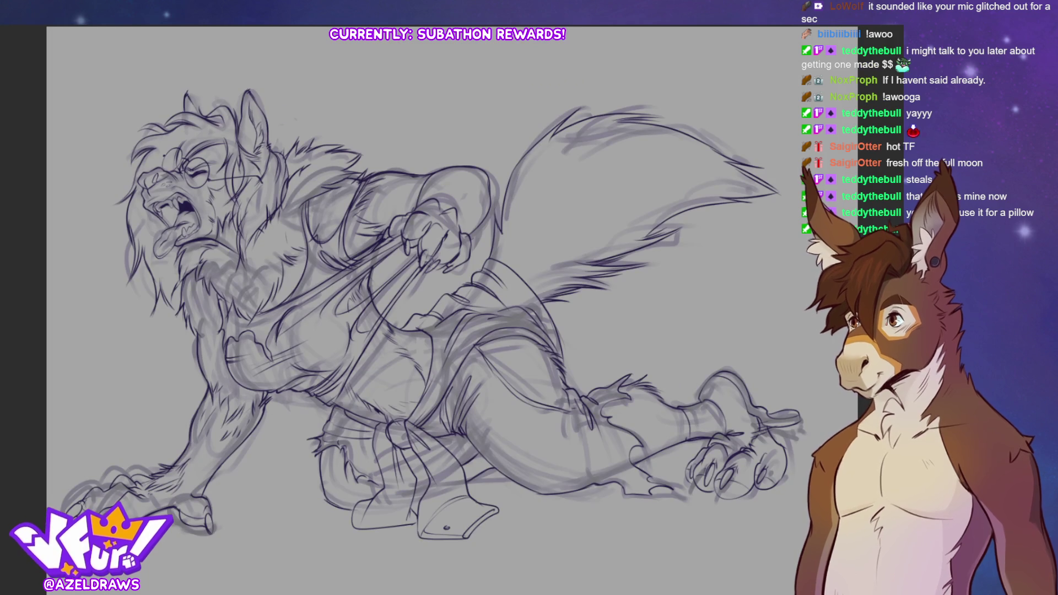
- Hide the rough sketch layer with Ctrl+H and zoom out to view only the line art
key("ctrl+h")
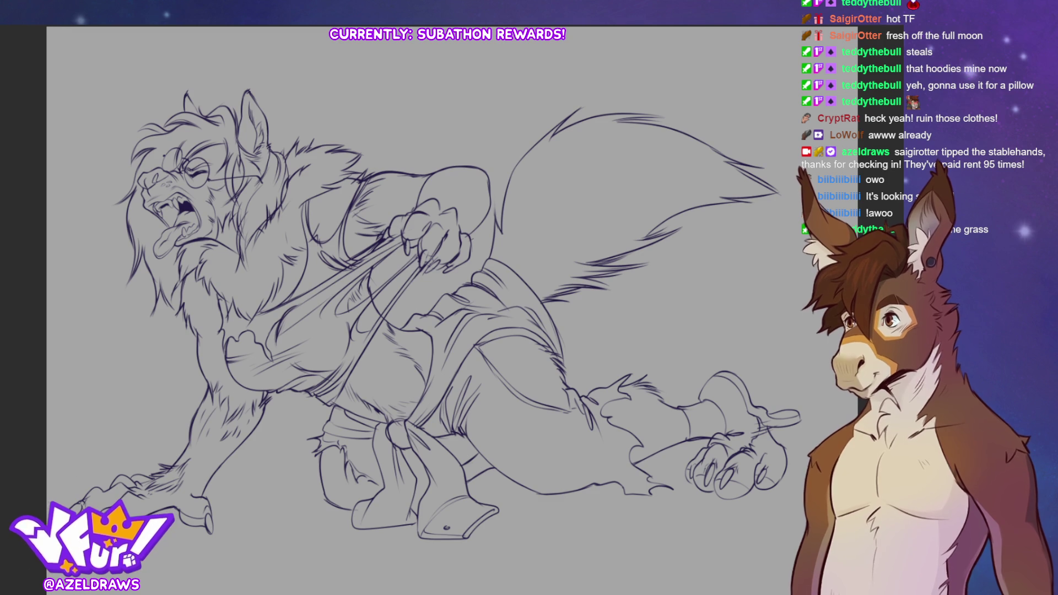
scroll(419, 298, "down", 1)
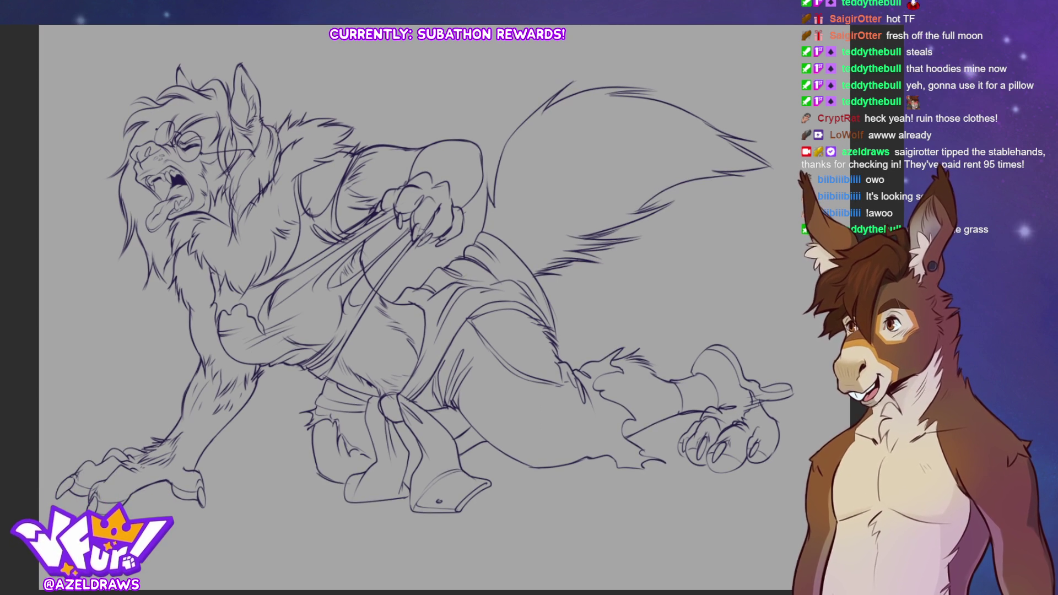